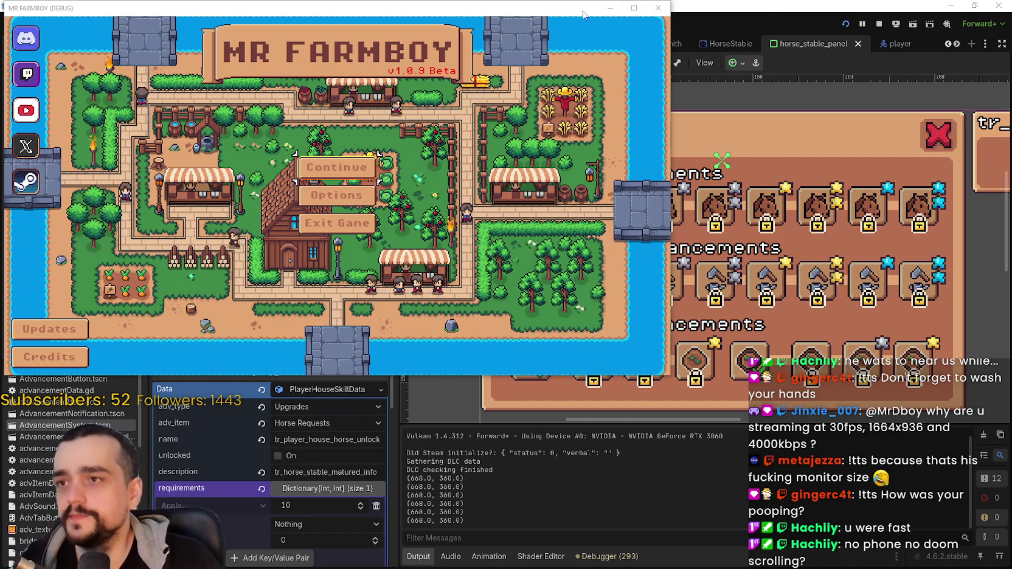
Move the game window aside and load Save 1 (Normal) from Continue.
{"action": "left_click_drag", "start_coordinate": [589, 8], "coordinate": [702, 16]}
{"action": "left_click", "coordinate": [453, 176]}
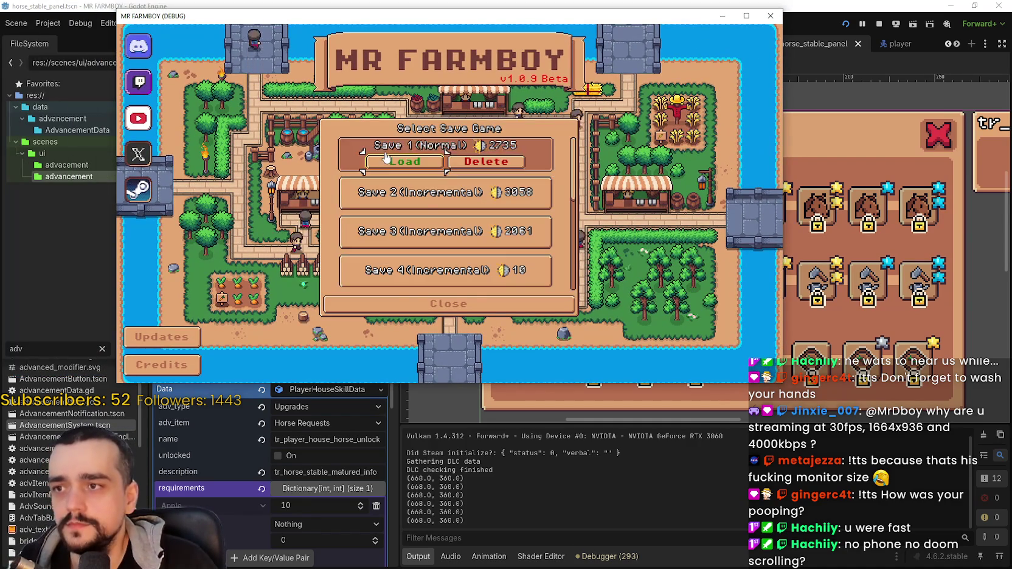
{"action": "left_click", "coordinate": [426, 159]}
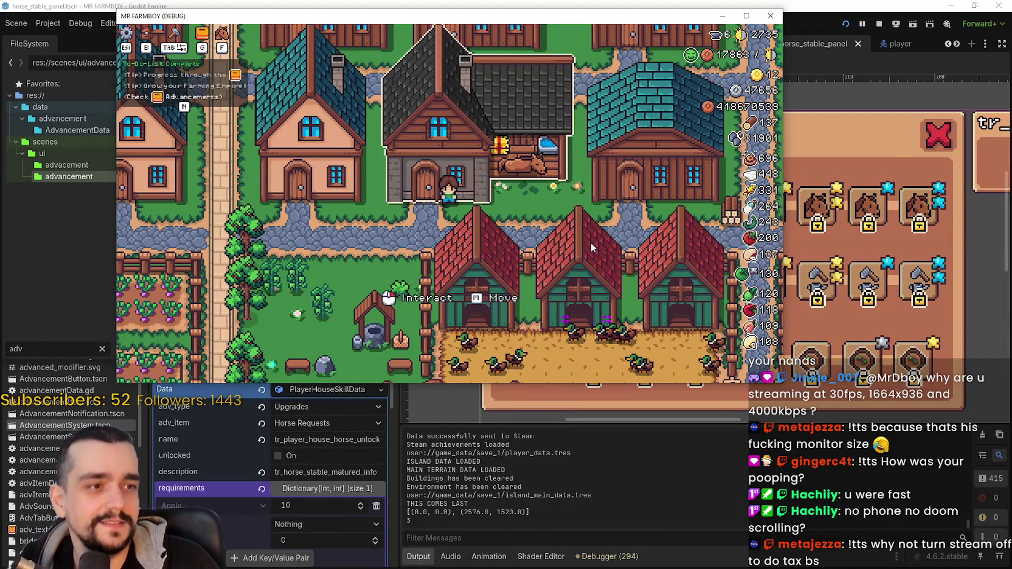
Open the Player House advancements panel full-screen and unlock Horse Mount and Basic Saddle.
{"action": "left_click", "coordinate": [591, 242]}
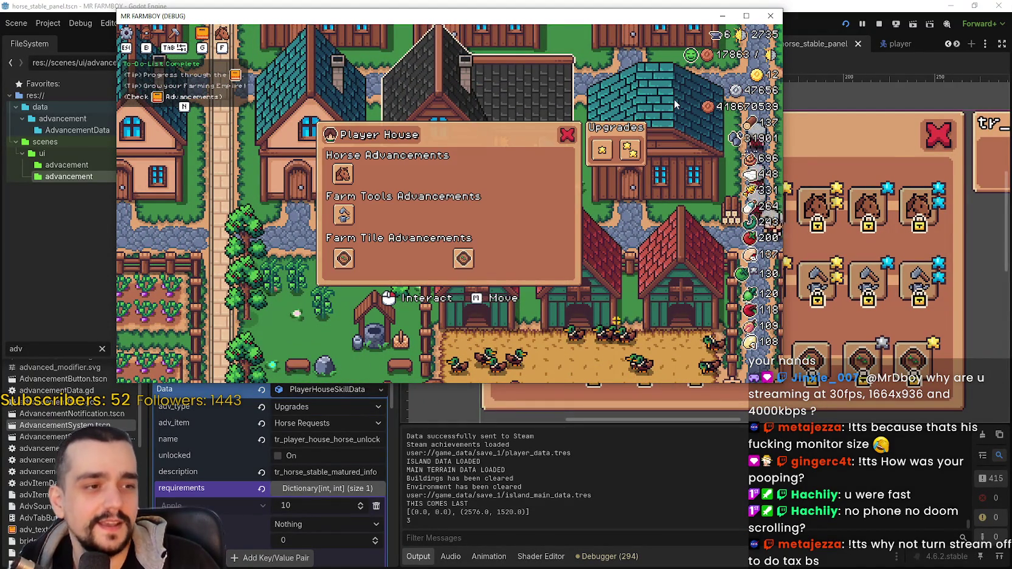
{"action": "key", "text": "super+Up"}
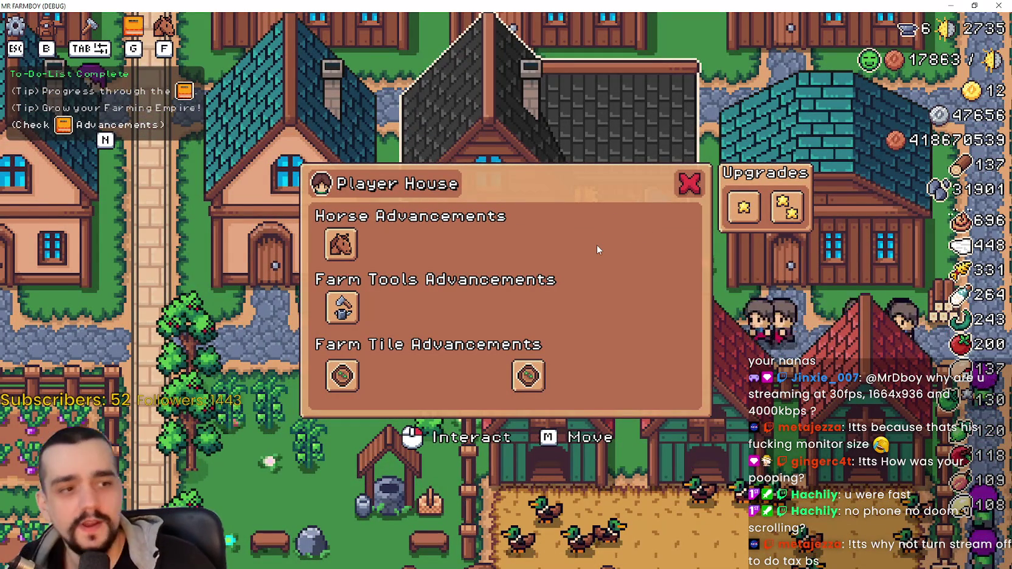
{"action": "left_click", "coordinate": [345, 258]}
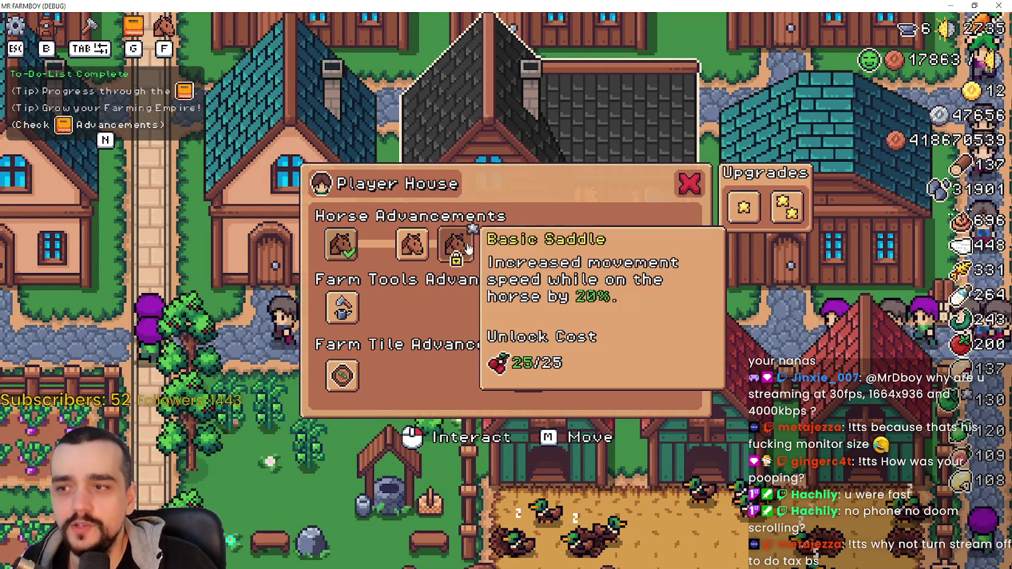
{"action": "left_click", "coordinate": [469, 246]}
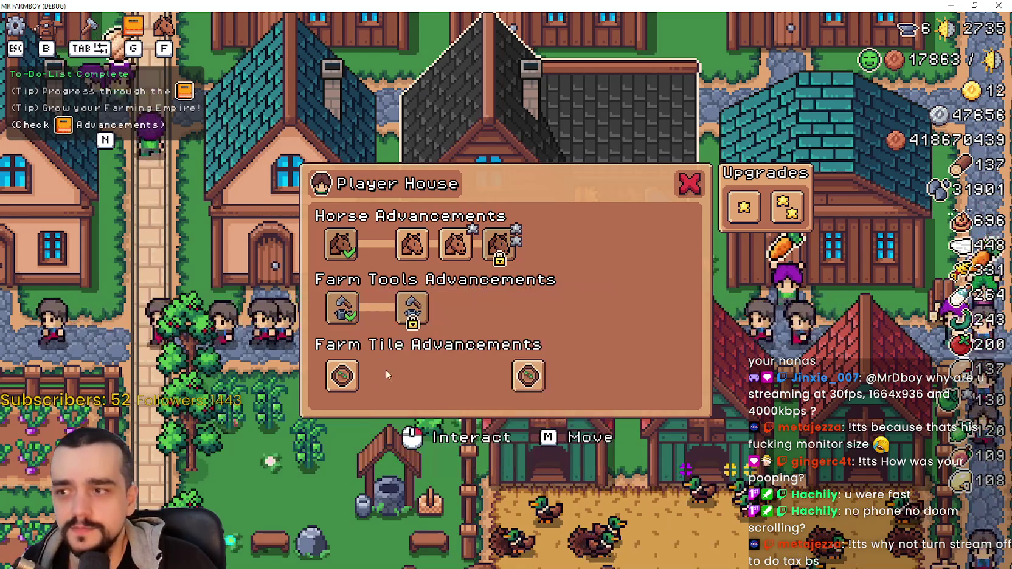
Unlock the farm tools and farm tile advancement tracks node by node.
{"action": "left_click", "coordinate": [342, 375]}
{"action": "left_click", "coordinate": [413, 307]}
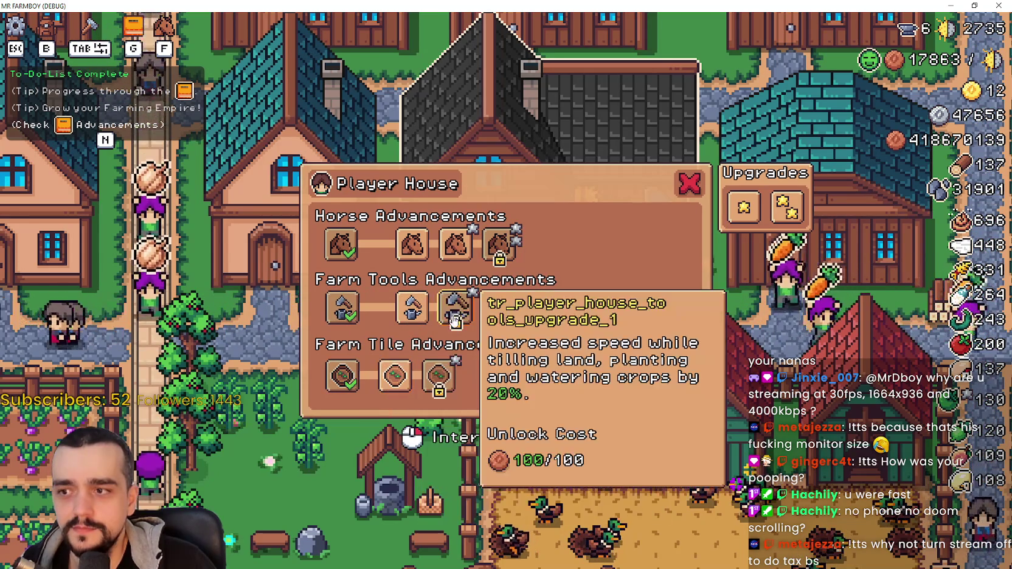
{"action": "left_click", "coordinate": [455, 321]}
{"action": "left_click", "coordinate": [438, 375]}
{"action": "left_click", "coordinate": [499, 308]}
{"action": "left_click", "coordinate": [543, 308]}
{"action": "left_click", "coordinate": [482, 375]}
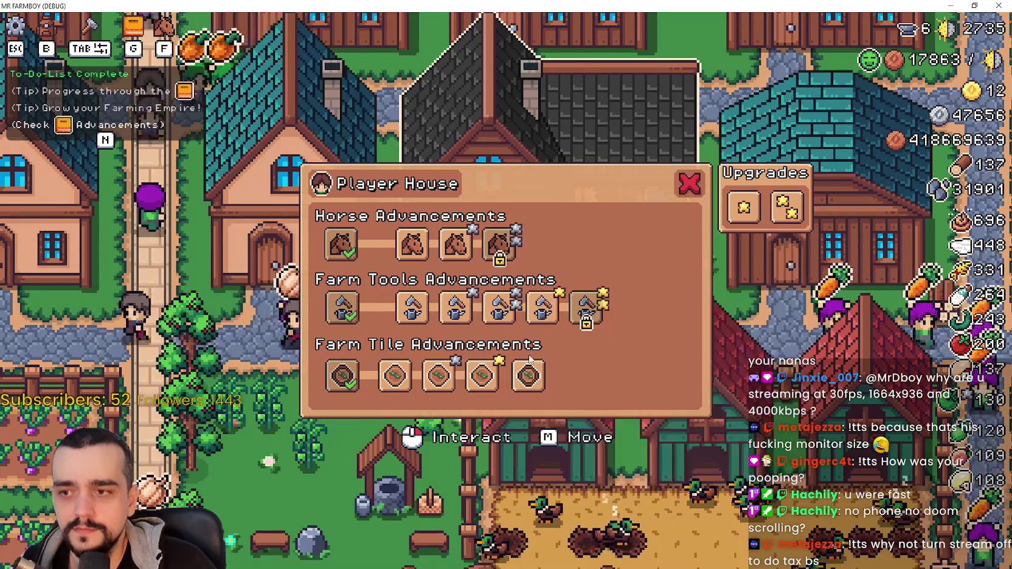
{"action": "left_click", "coordinate": [528, 375]}
{"action": "left_click", "coordinate": [586, 307]}
{"action": "left_click", "coordinate": [581, 375]}
{"action": "left_click", "coordinate": [630, 307]}
{"action": "left_click", "coordinate": [624, 376]}
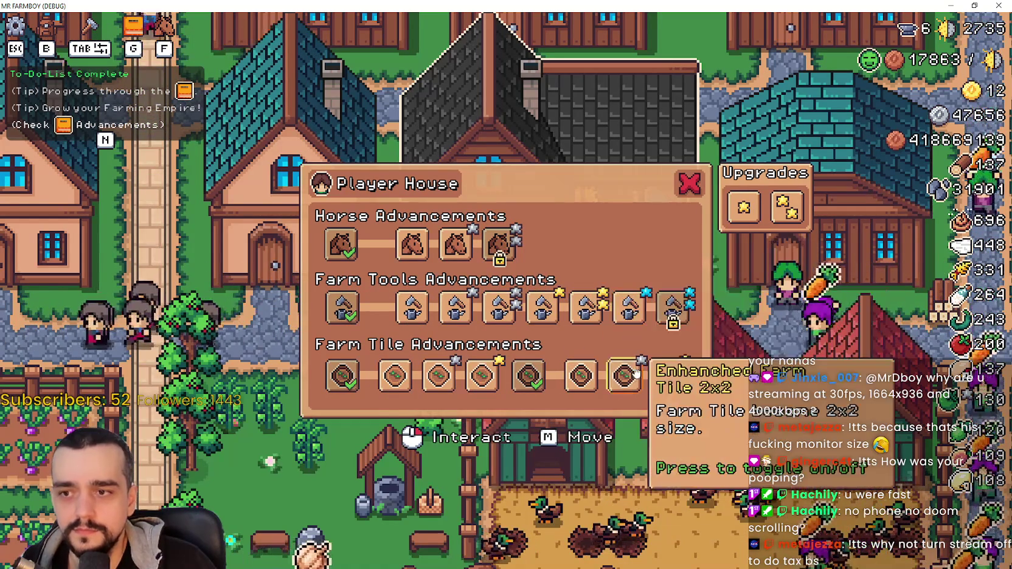
{"action": "left_click", "coordinate": [636, 374]}
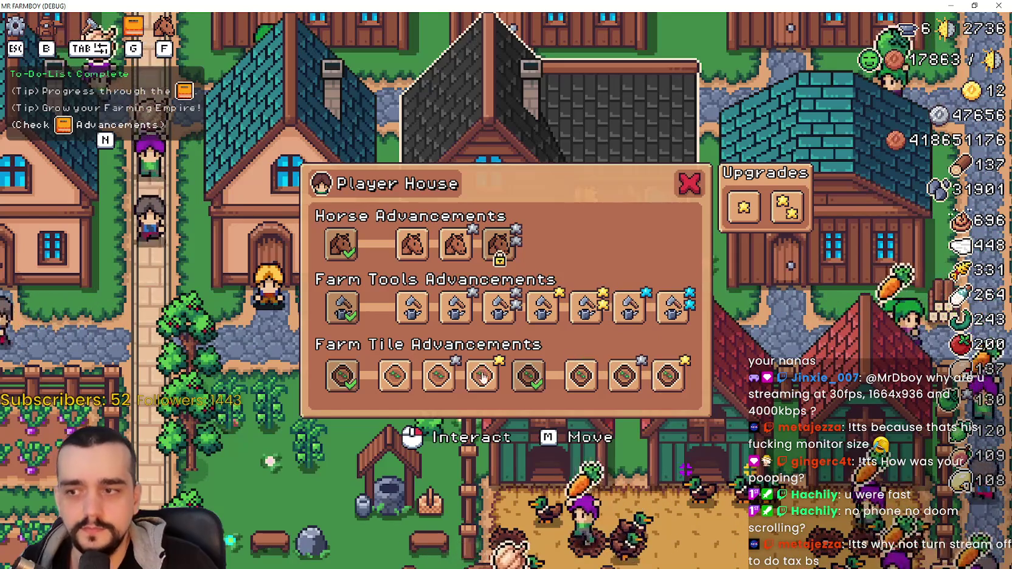
Toggle the fourth and sixth tile upgrades, leave Farm Tile 3x3 active, and restore the window.
{"action": "left_click", "coordinate": [484, 378]}
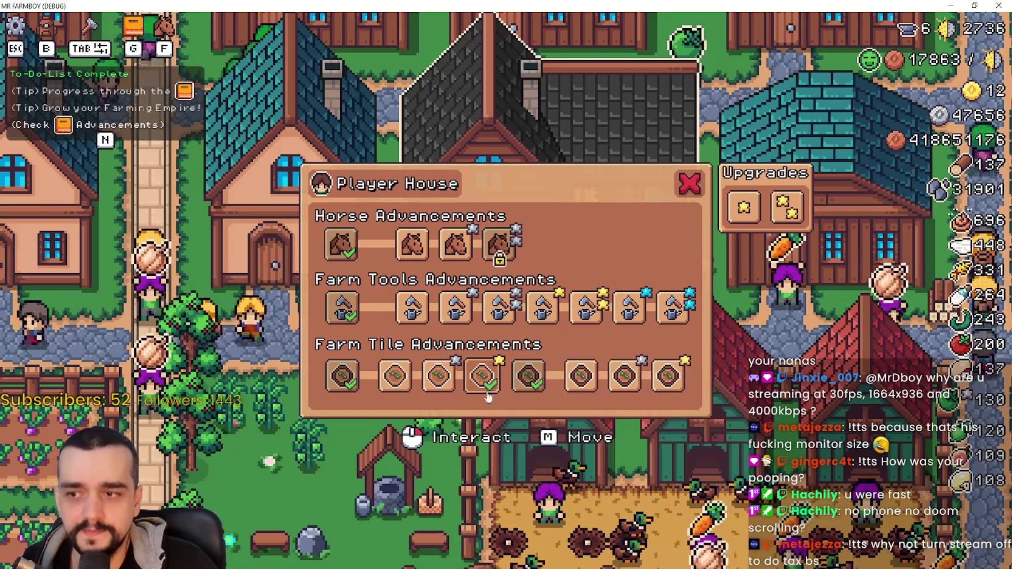
{"action": "left_click", "coordinate": [580, 375]}
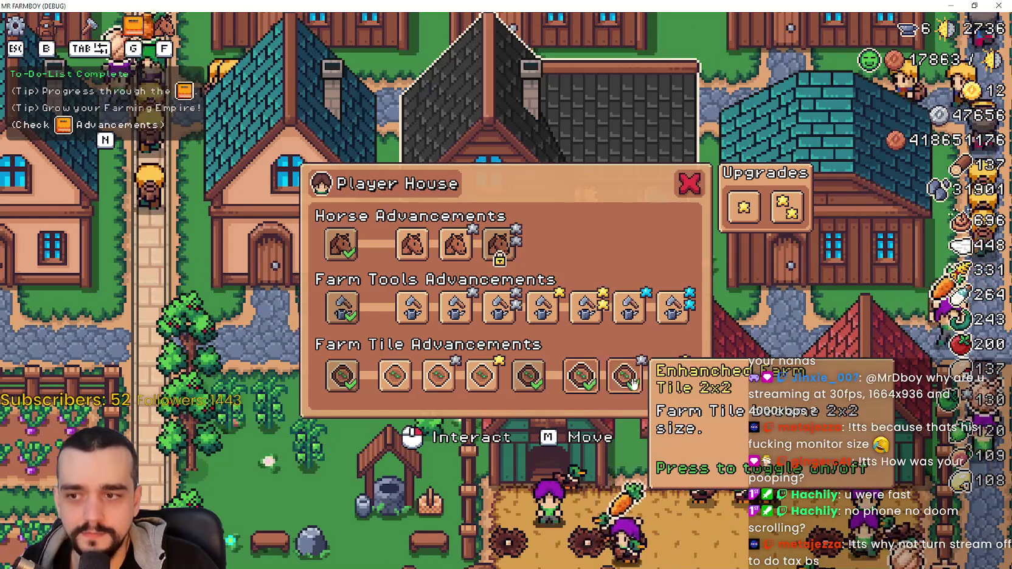
{"action": "left_click", "coordinate": [631, 384]}
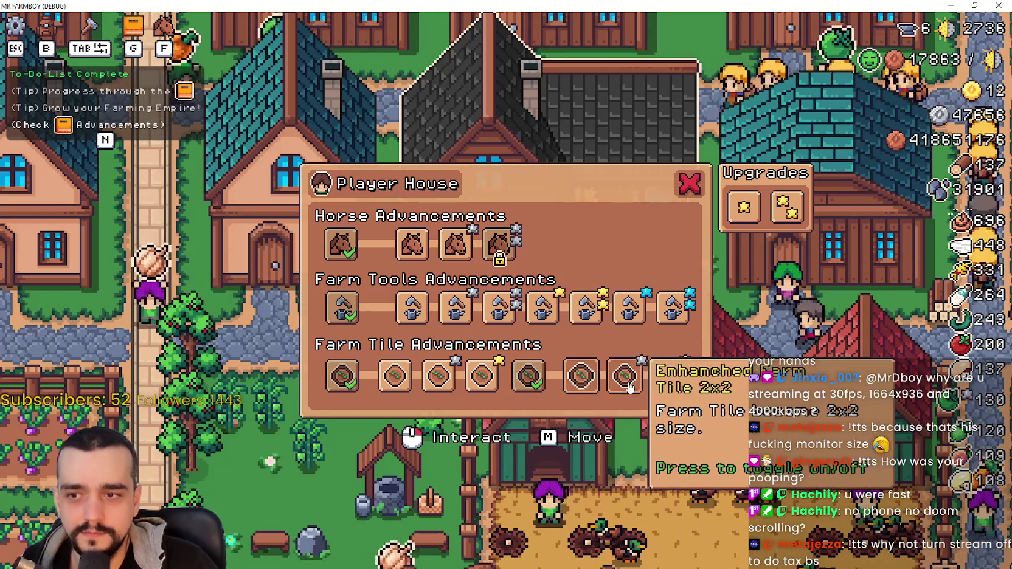
{"action": "left_click", "coordinate": [682, 390]}
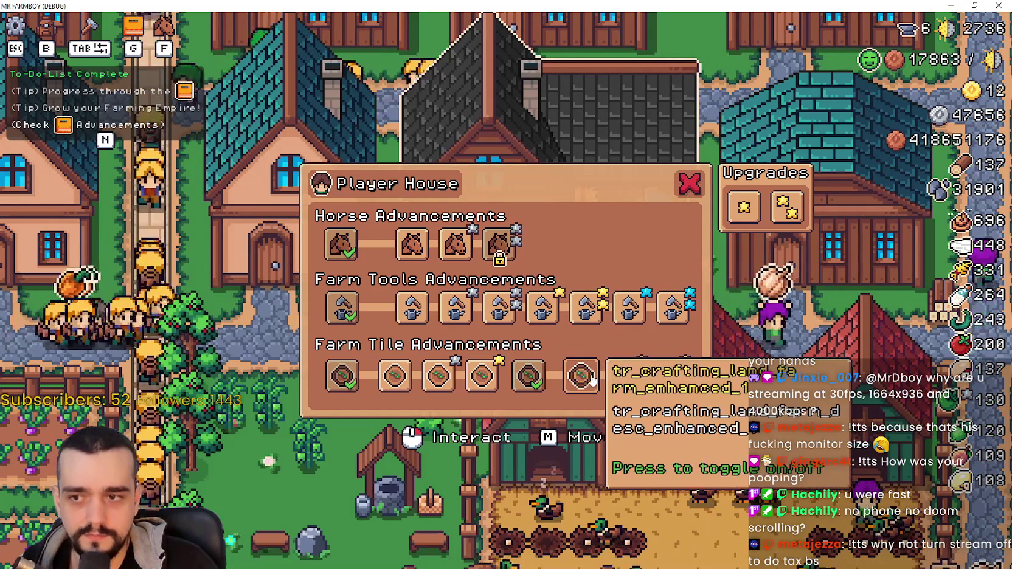
{"action": "left_click", "coordinate": [975, 5]}
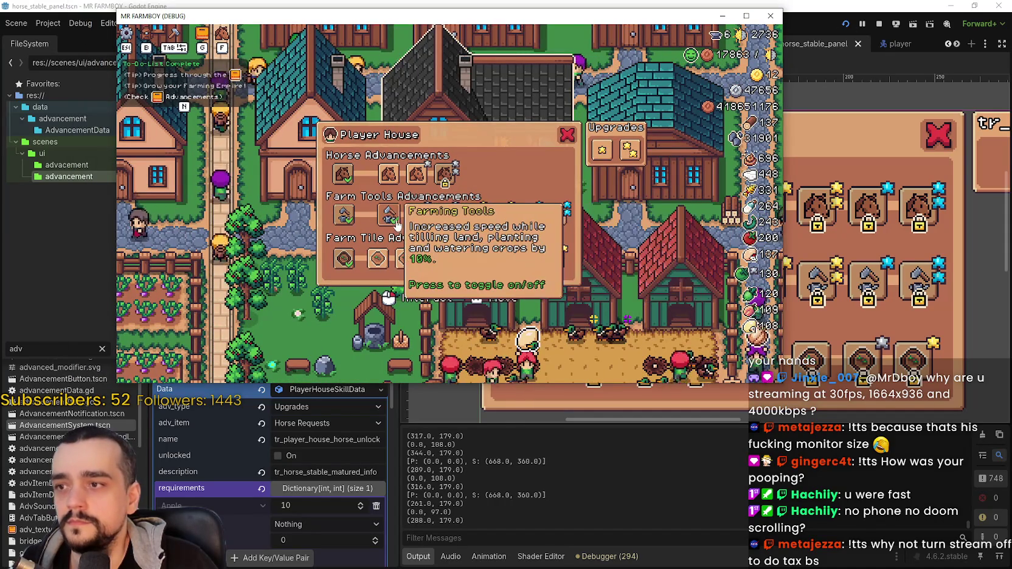
Trigger the index 84 error with a horse upgrade and inspect the remote stable and sprite_2d objects.
{"action": "left_click", "coordinate": [418, 174]}
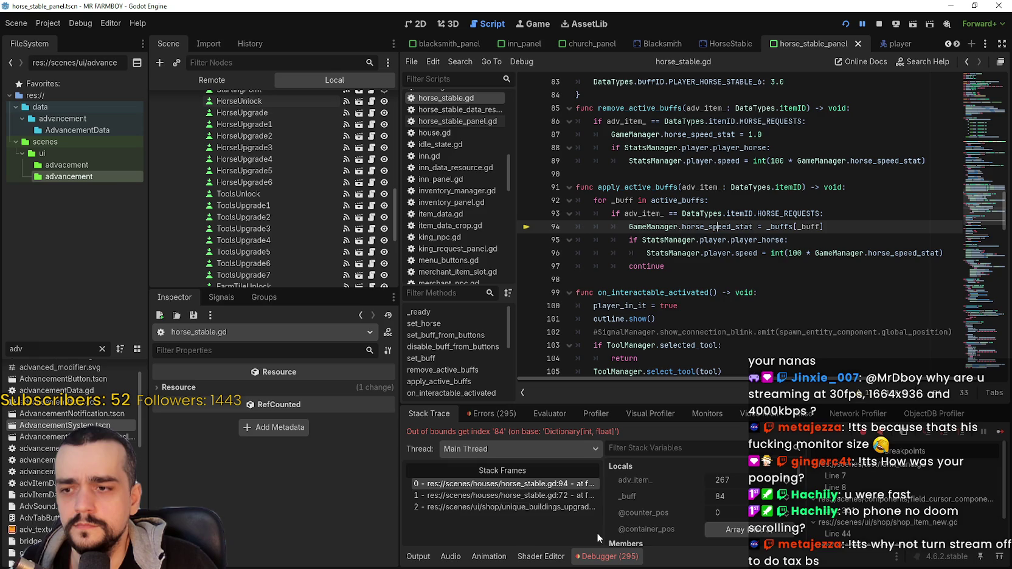
{"action": "scroll", "coordinate": [734, 529], "scroll_direction": "down", "scroll_amount": 2}
{"action": "left_click", "coordinate": [735, 518]}
{"action": "scroll", "coordinate": [300, 513], "scroll_direction": "down", "scroll_amount": 5}
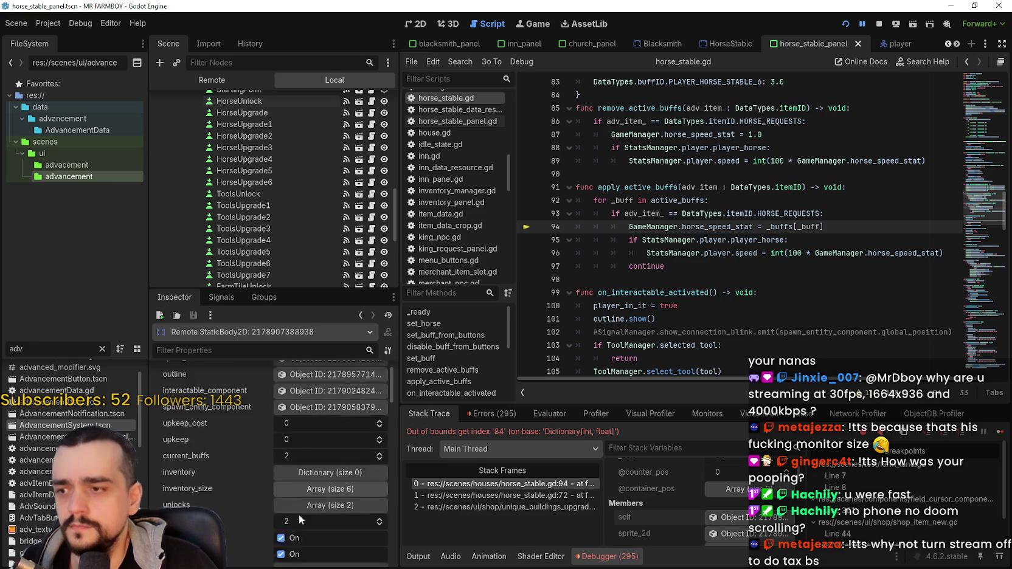
{"action": "scroll", "coordinate": [303, 512], "scroll_direction": "down", "scroll_amount": 5}
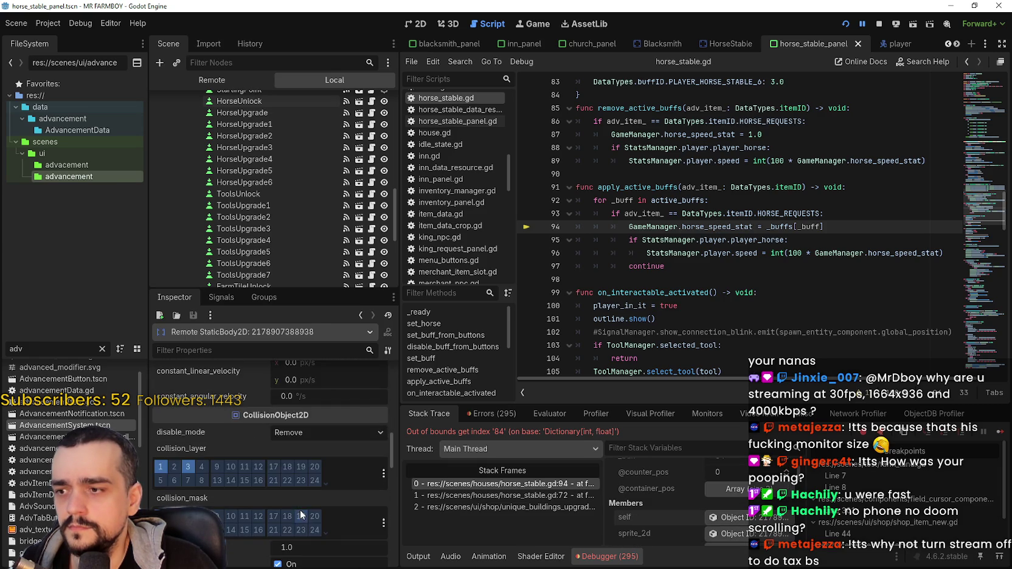
{"action": "scroll", "coordinate": [302, 498], "scroll_direction": "up", "scroll_amount": 10}
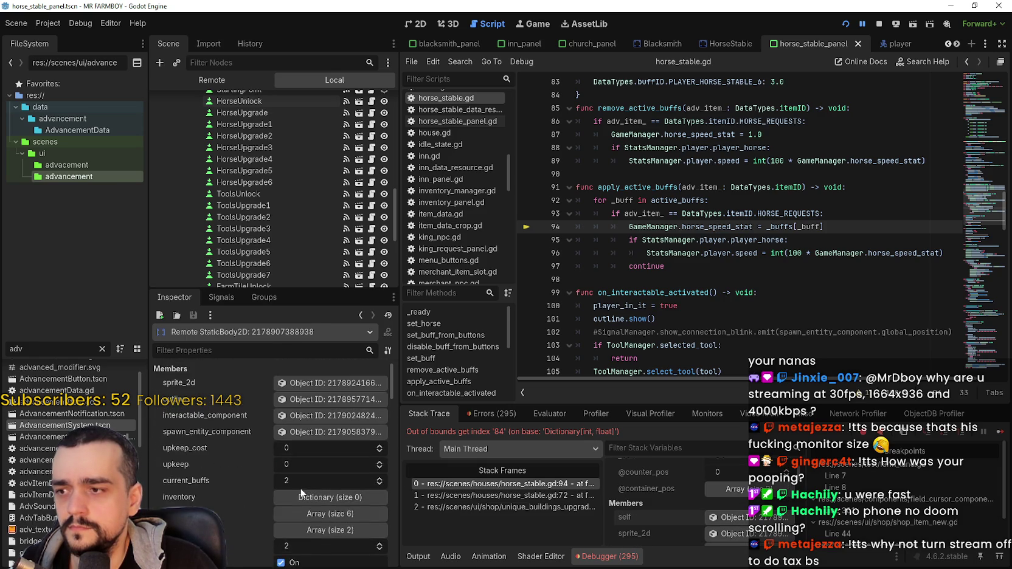
{"action": "scroll", "coordinate": [301, 487], "scroll_direction": "down", "scroll_amount": 10}
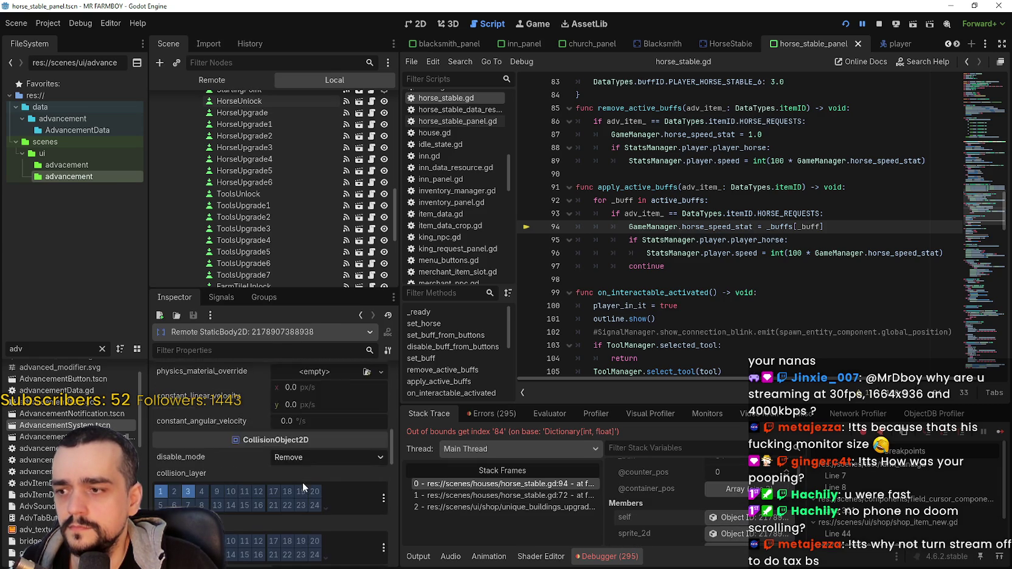
{"action": "mouse_move", "coordinate": [394, 457]}
{"action": "left_mouse_down"}
{"action": "mouse_move", "coordinate": [395, 488]}
{"action": "mouse_move", "coordinate": [394, 366]}
{"action": "left_mouse_up"}
{"action": "left_click", "coordinate": [309, 384]}
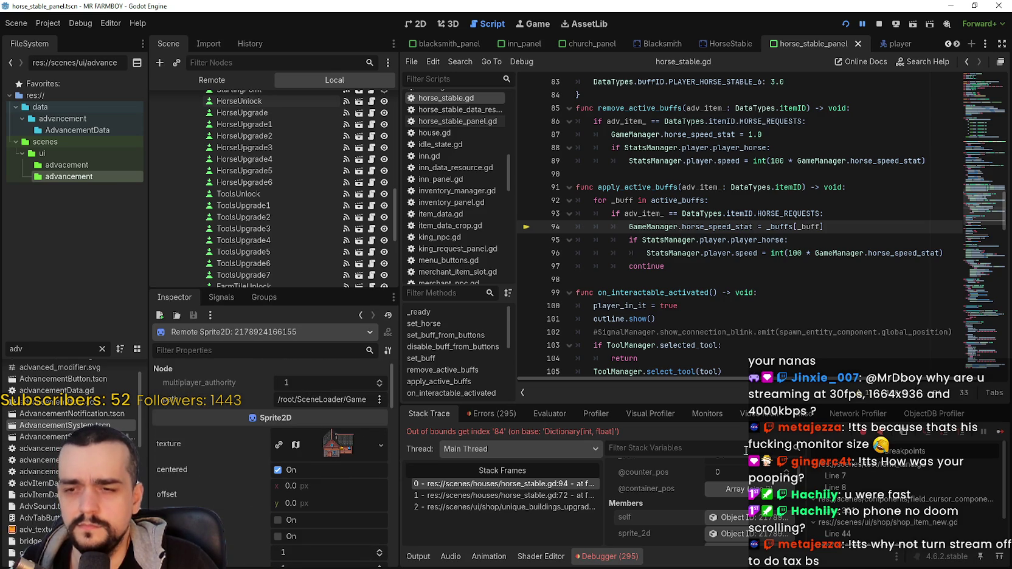
Review horse_stable.gd around line 94, resume past the repeated error, and stop the game.
{"action": "key", "text": "alt+Tab"}
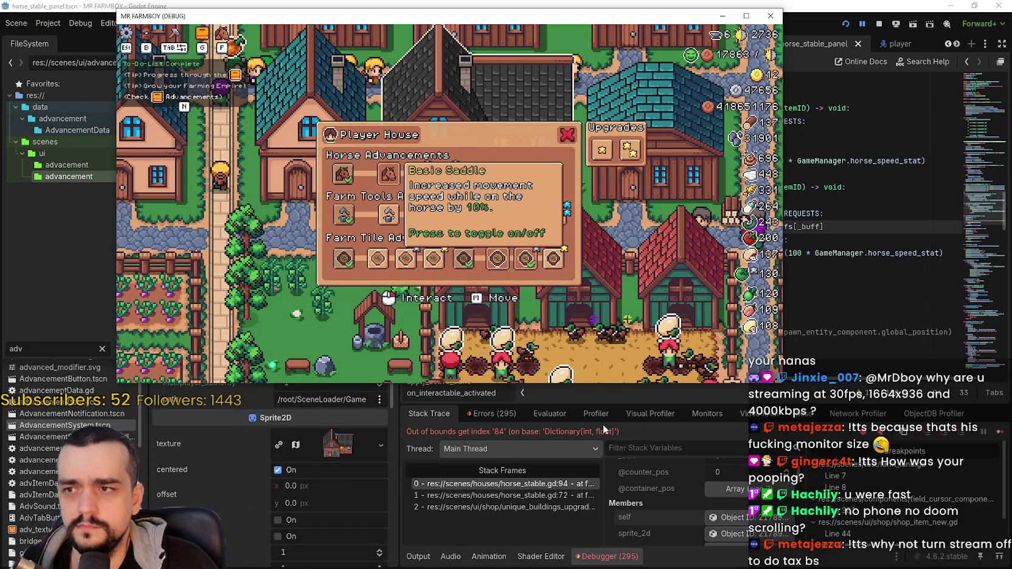
{"action": "key", "text": "alt+Tab"}
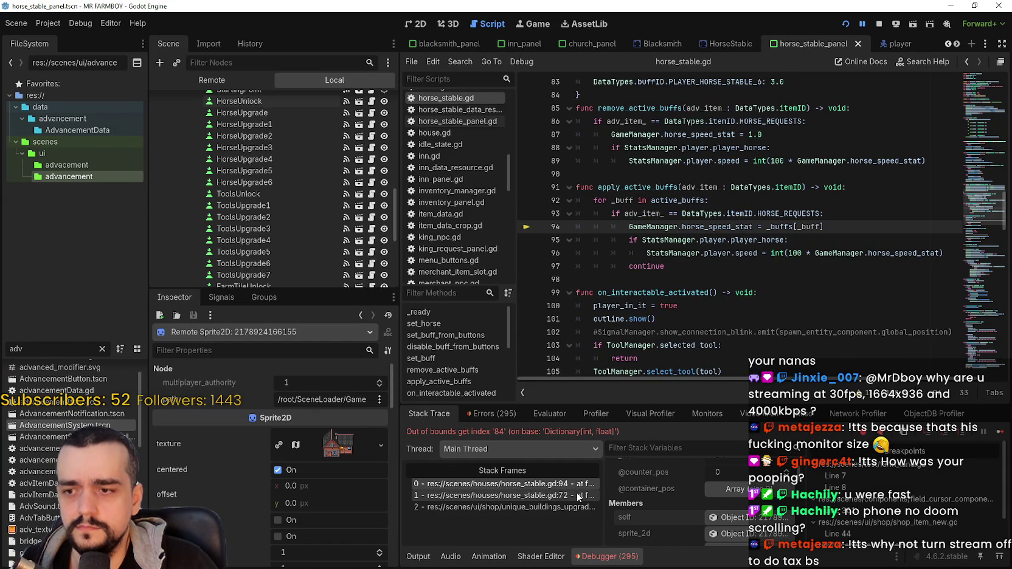
{"action": "scroll", "coordinate": [741, 516], "scroll_direction": "up", "scroll_amount": 2}
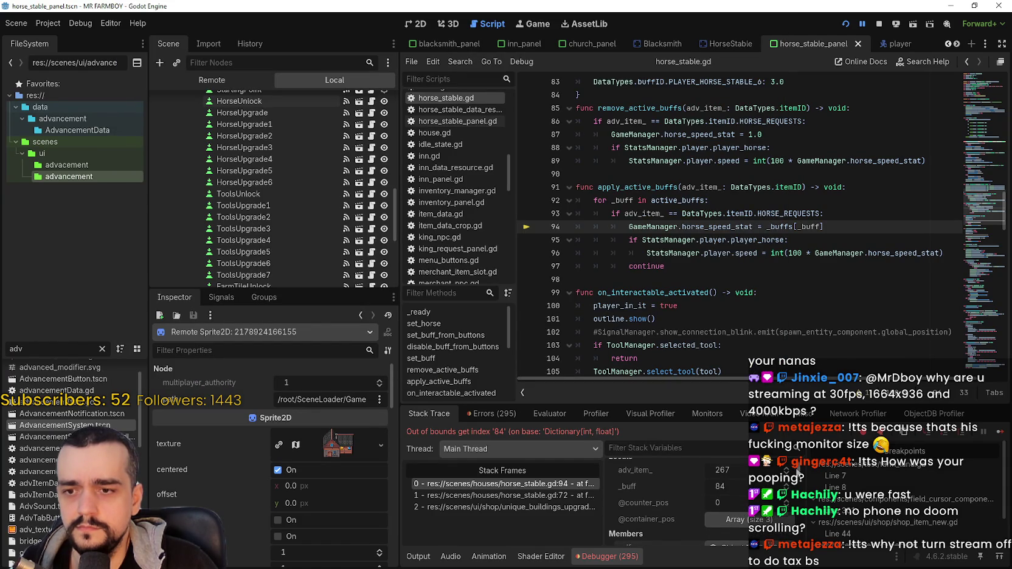
{"action": "scroll", "coordinate": [803, 470], "scroll_direction": "down", "scroll_amount": 3}
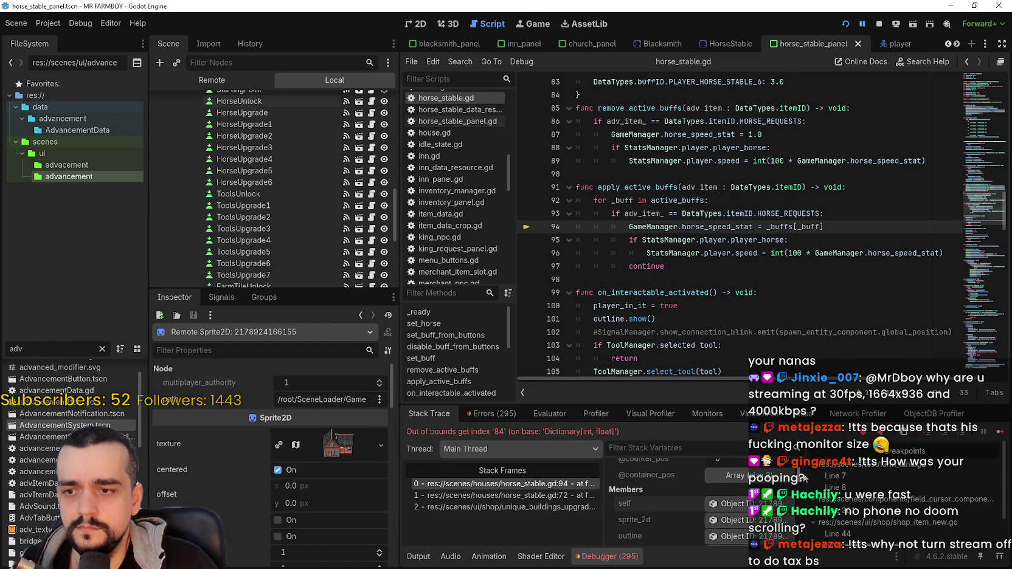
{"action": "scroll", "coordinate": [762, 500], "scroll_direction": "down", "scroll_amount": 2}
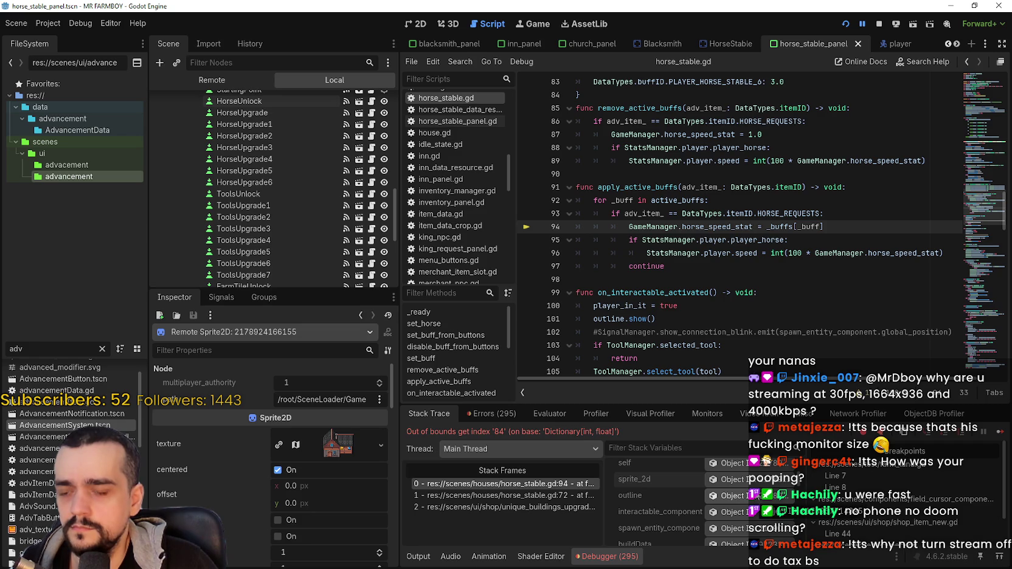
{"action": "left_click", "coordinate": [998, 433]}
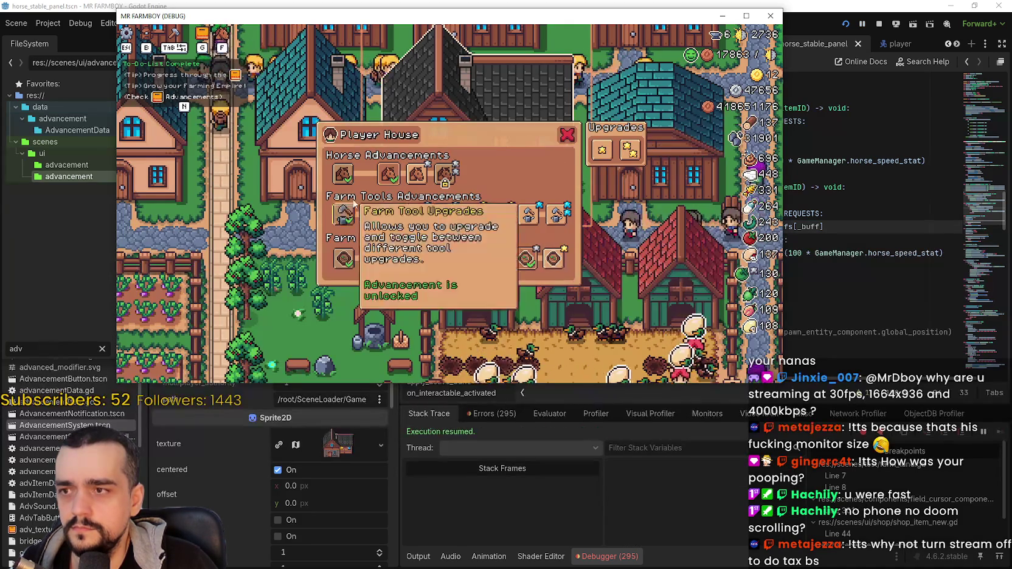
{"action": "left_click", "coordinate": [410, 181]}
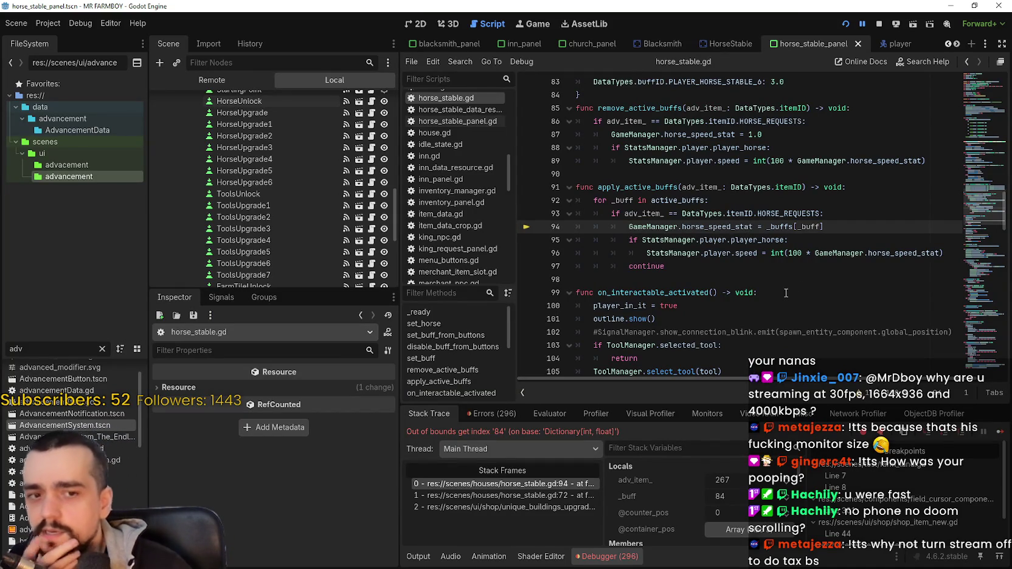
{"action": "left_click", "coordinate": [869, 22]}
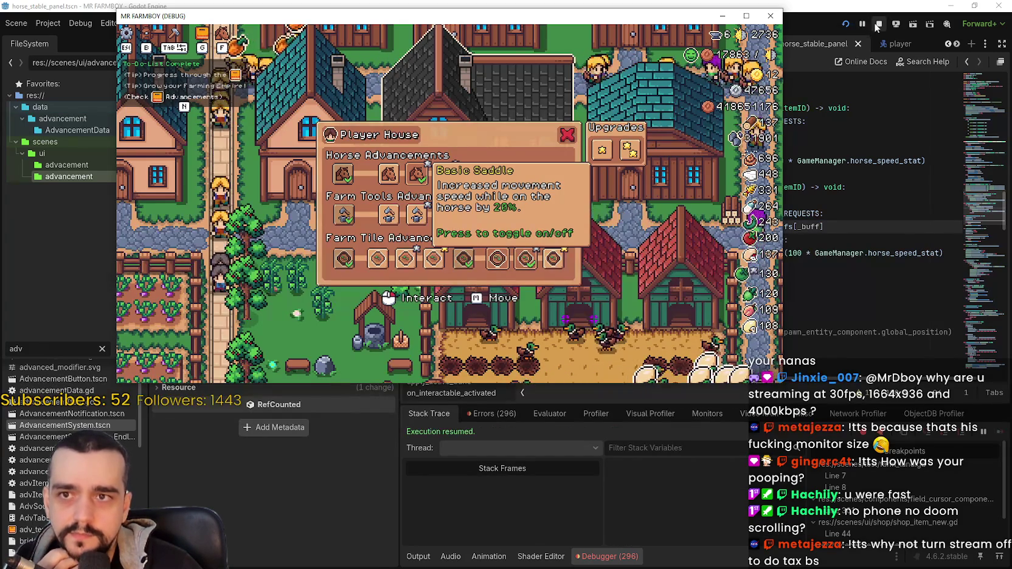
{"action": "left_click", "coordinate": [879, 25]}
{"action": "left_click", "coordinate": [777, 278]}
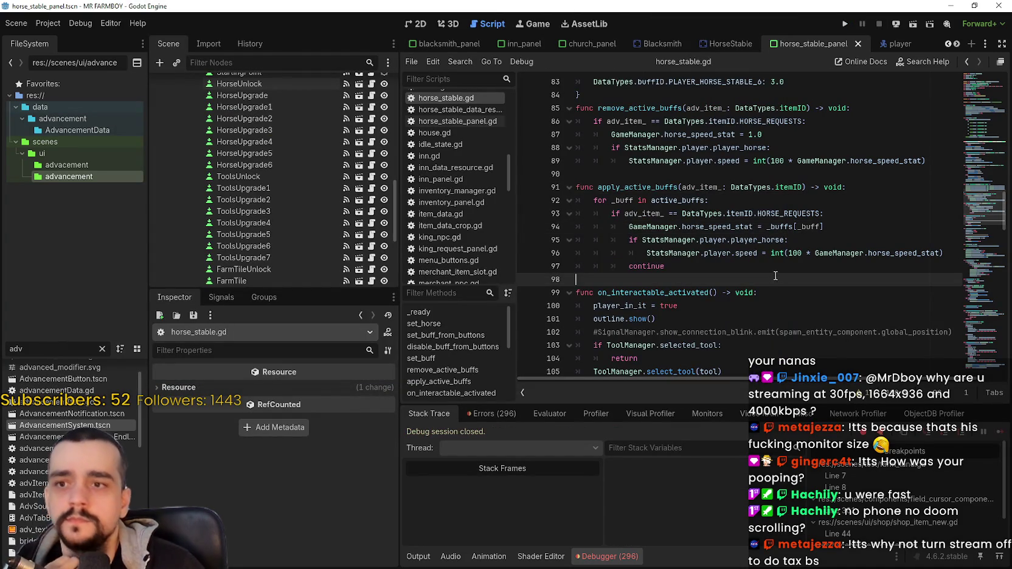
Give the first FarmTileEnhanced button the land farm upgrades group, untick allow_unpress, and save.
{"action": "left_click", "coordinate": [758, 270]}
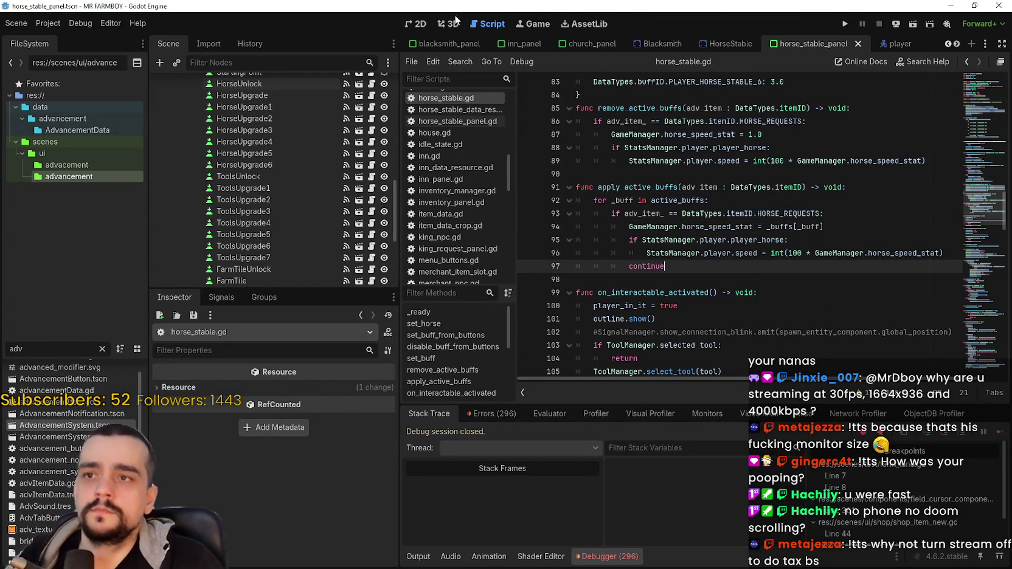
{"action": "left_click", "coordinate": [414, 23]}
{"action": "scroll", "coordinate": [643, 302], "scroll_direction": "up", "scroll_amount": 4}
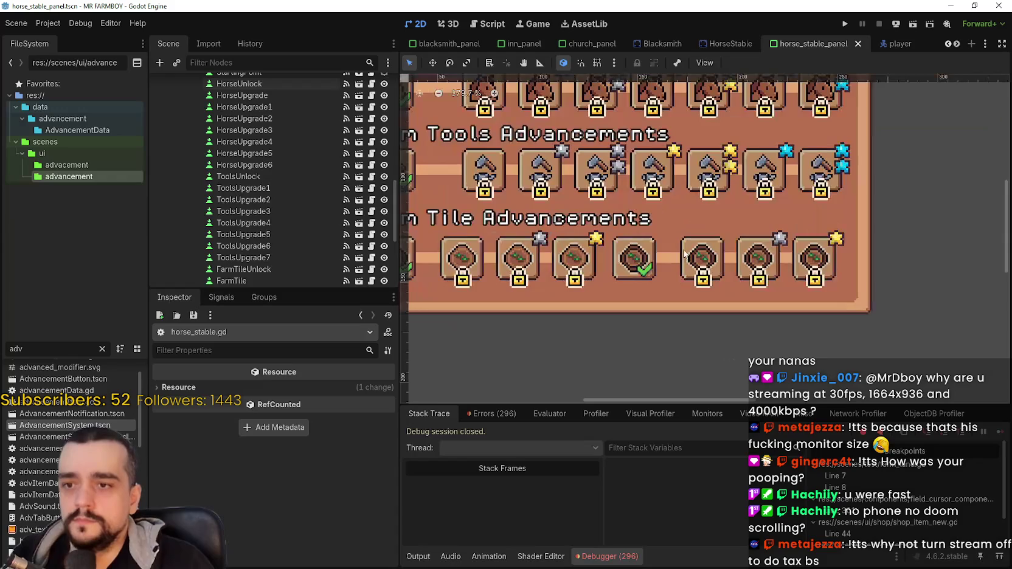
{"action": "left_click", "coordinate": [702, 258]}
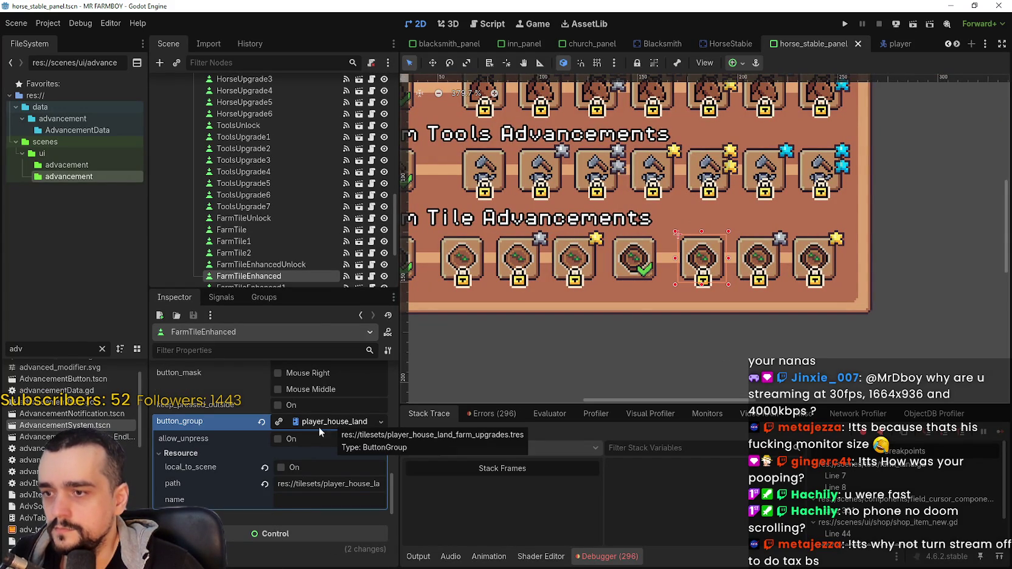
{"action": "left_click", "coordinate": [262, 423]}
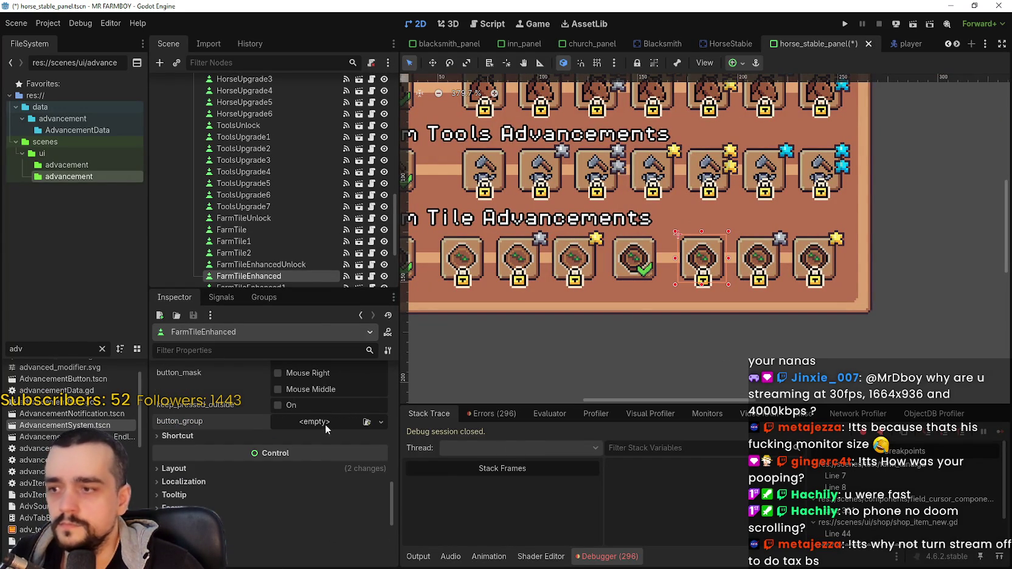
{"action": "left_click", "coordinate": [344, 470]}
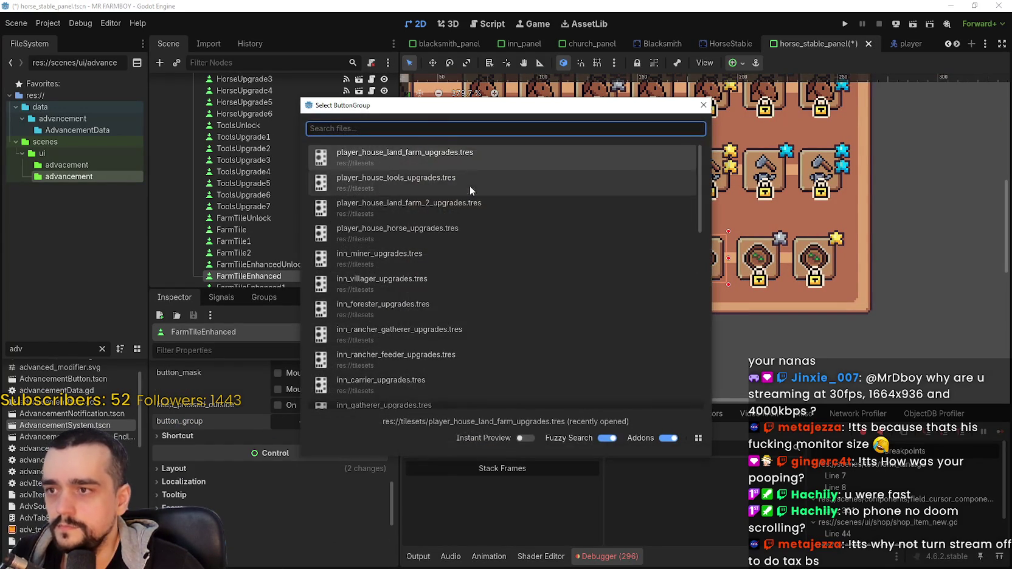
{"action": "type", "text": "lanf"}
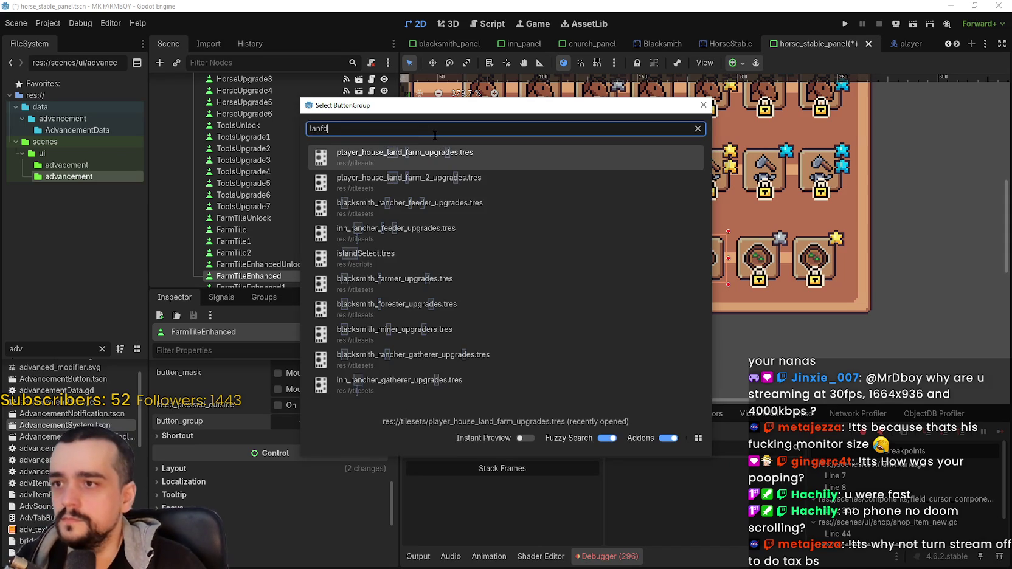
{"action": "key", "text": "Return"}
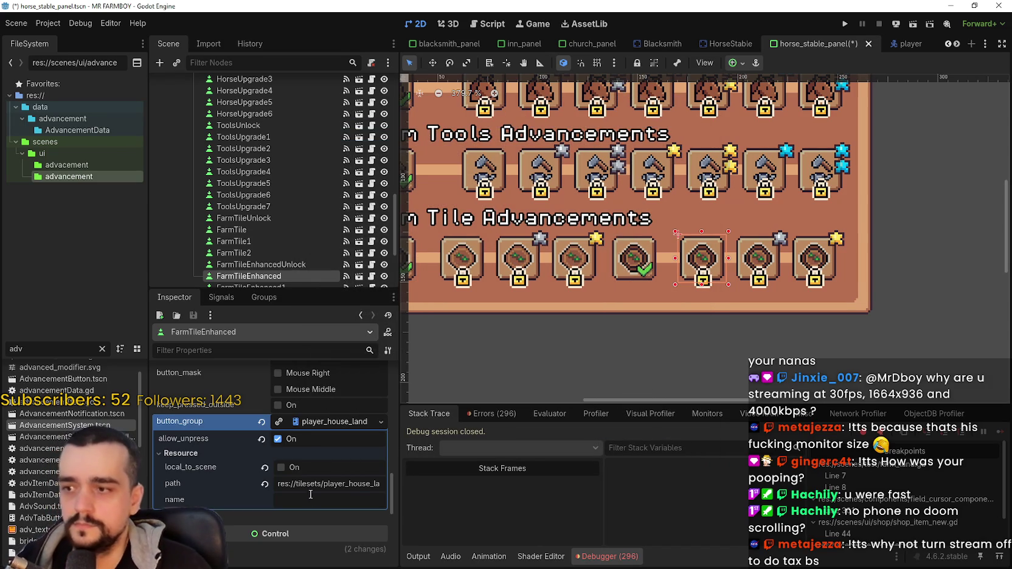
{"action": "left_click", "coordinate": [290, 441]}
{"action": "key", "text": "ctrl+s"}
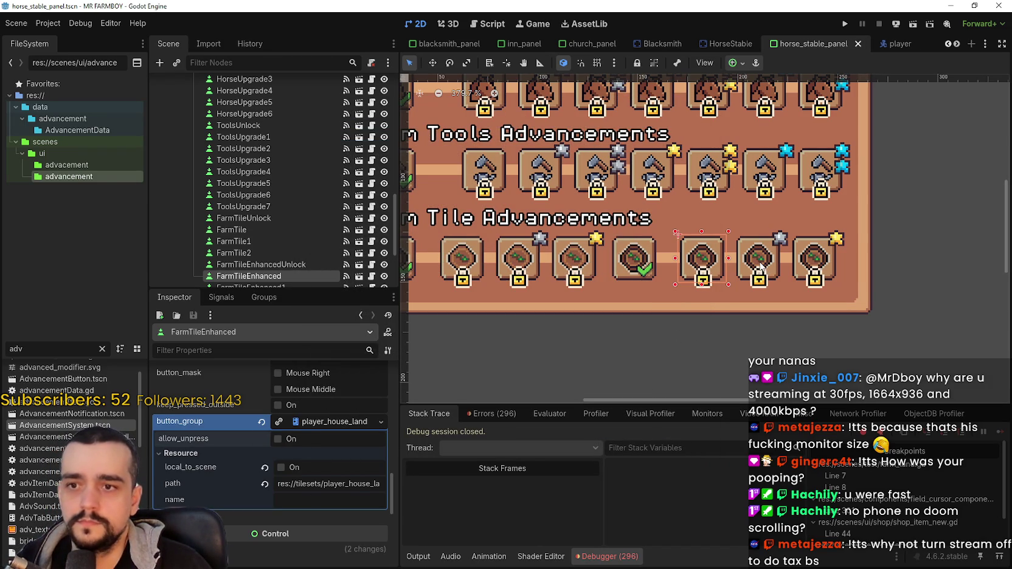
Inspect the next enhanced tile button's data properties, then return to the first button.
{"action": "left_click", "coordinate": [760, 266]}
{"action": "left_click", "coordinate": [317, 365]}
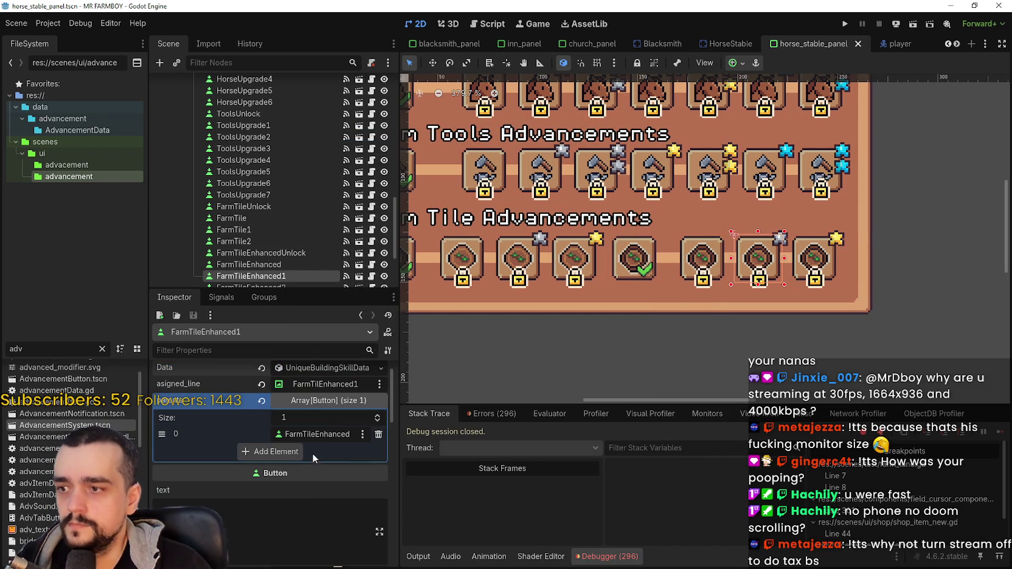
{"action": "left_click", "coordinate": [309, 368]}
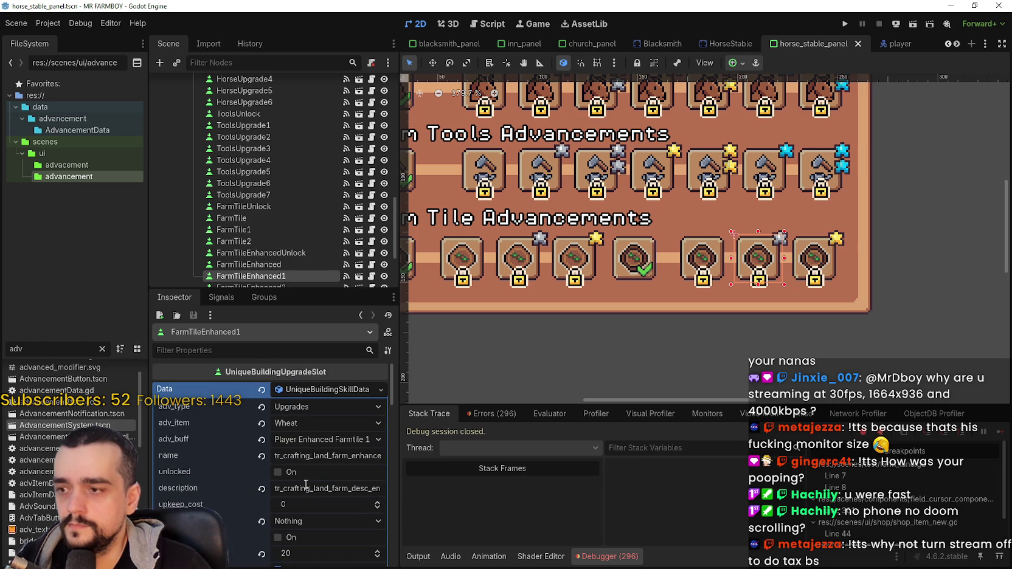
{"action": "left_click", "coordinate": [684, 250]}
{"action": "scroll", "coordinate": [349, 436], "scroll_direction": "up", "scroll_amount": 15}
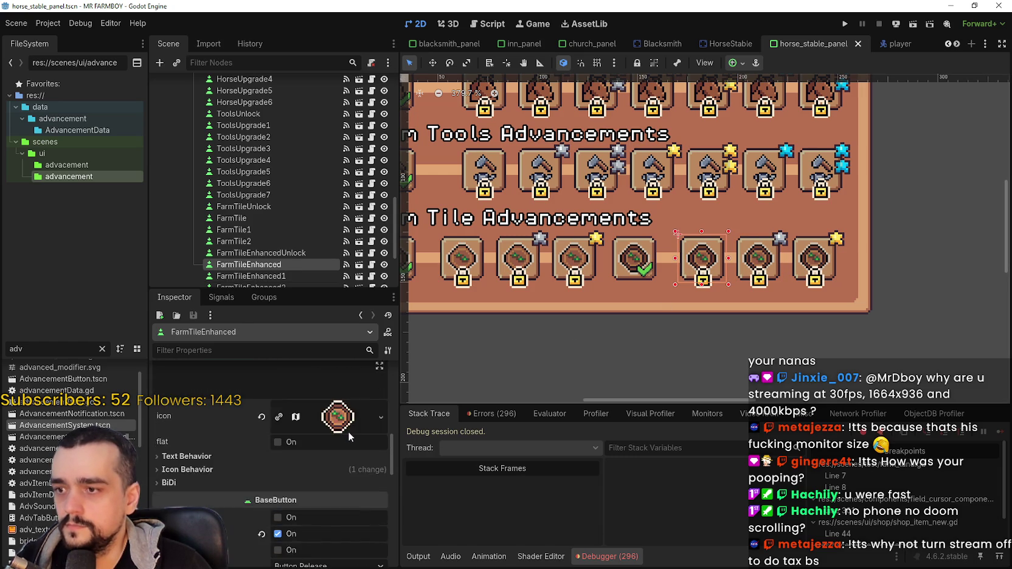
{"action": "scroll", "coordinate": [351, 446], "scroll_direction": "up", "scroll_amount": 4}
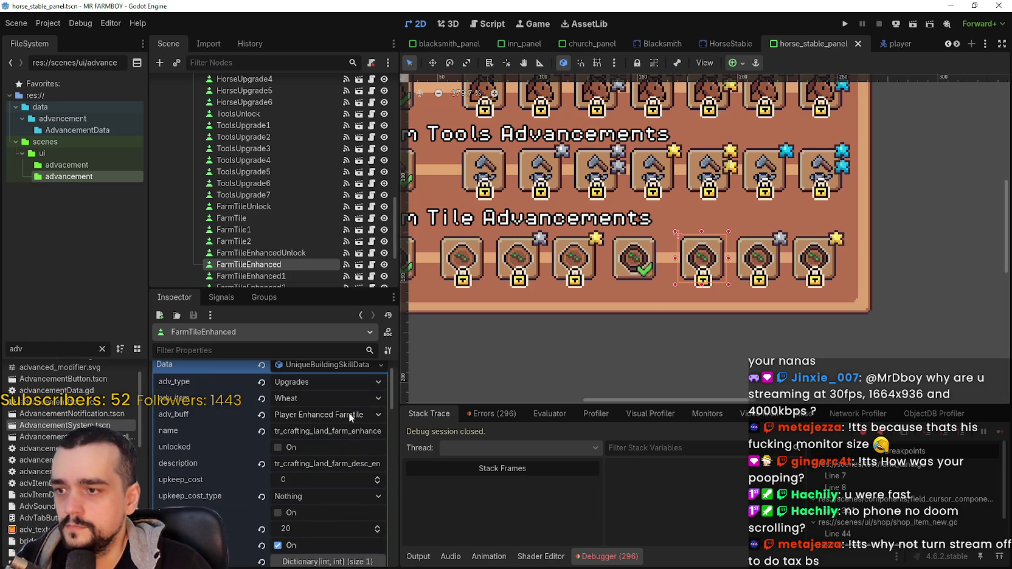
Assign the second enhanced farm tile button a land farm upgrades button group.
{"action": "left_click", "coordinate": [756, 261]}
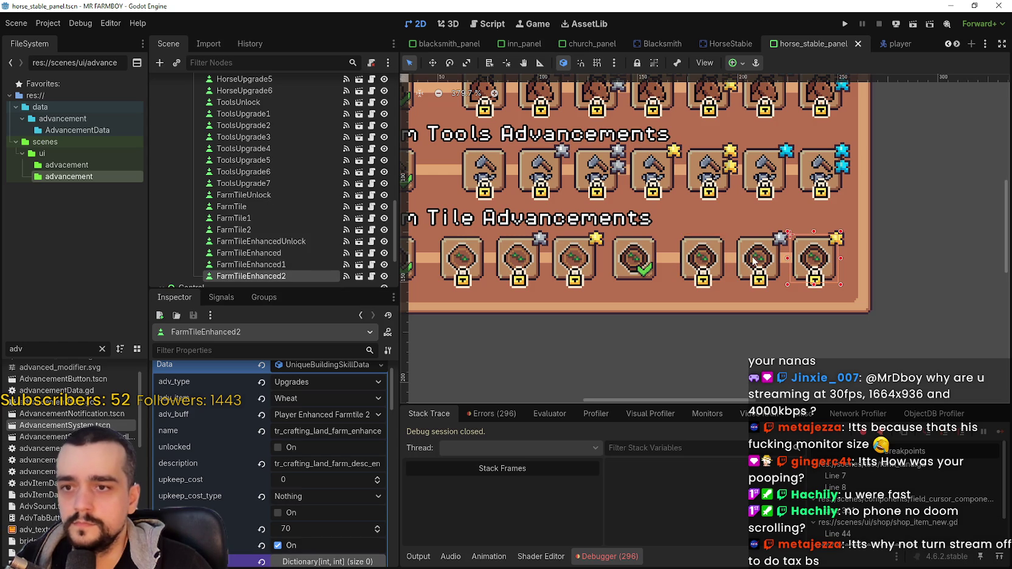
{"action": "scroll", "coordinate": [301, 481], "scroll_direction": "down", "scroll_amount": 10}
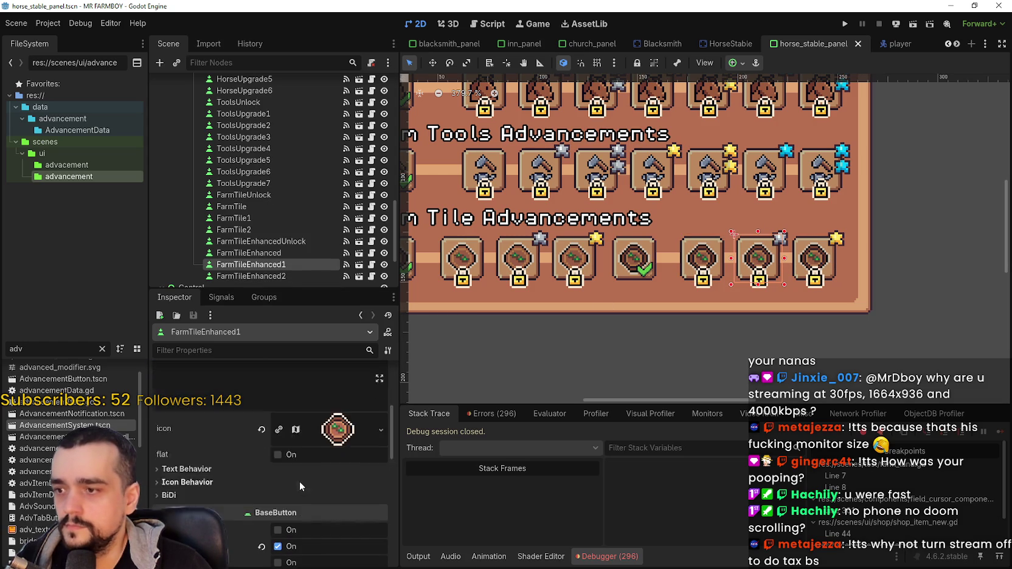
{"action": "left_click", "coordinate": [262, 460]}
{"action": "left_click", "coordinate": [306, 461]}
{"action": "left_click", "coordinate": [329, 502]}
{"action": "type", "text": "farm"}
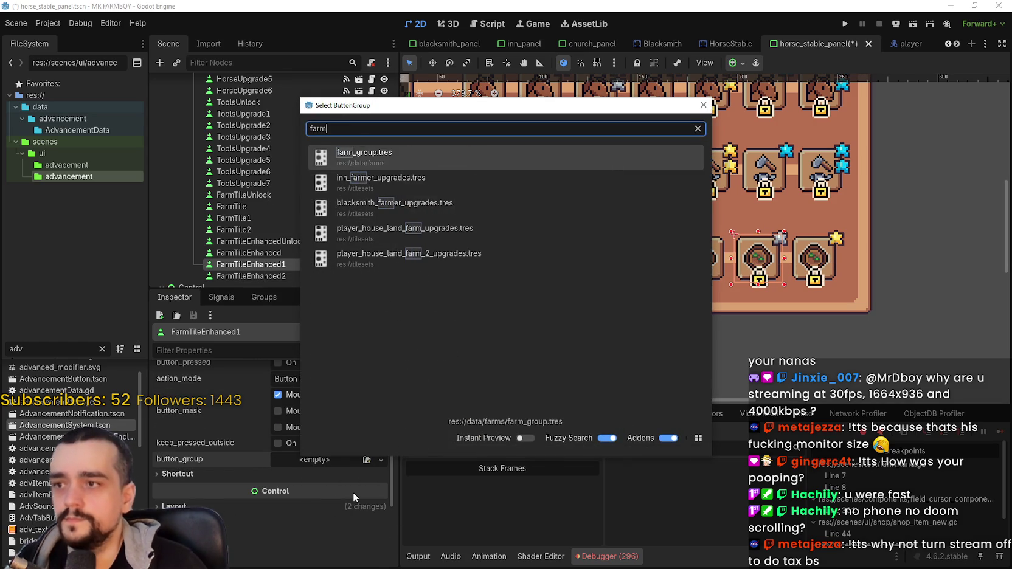
{"action": "key", "text": "Down"}
{"action": "key", "text": "Down"}
{"action": "key", "text": "Down"}
{"action": "key", "text": "Return"}
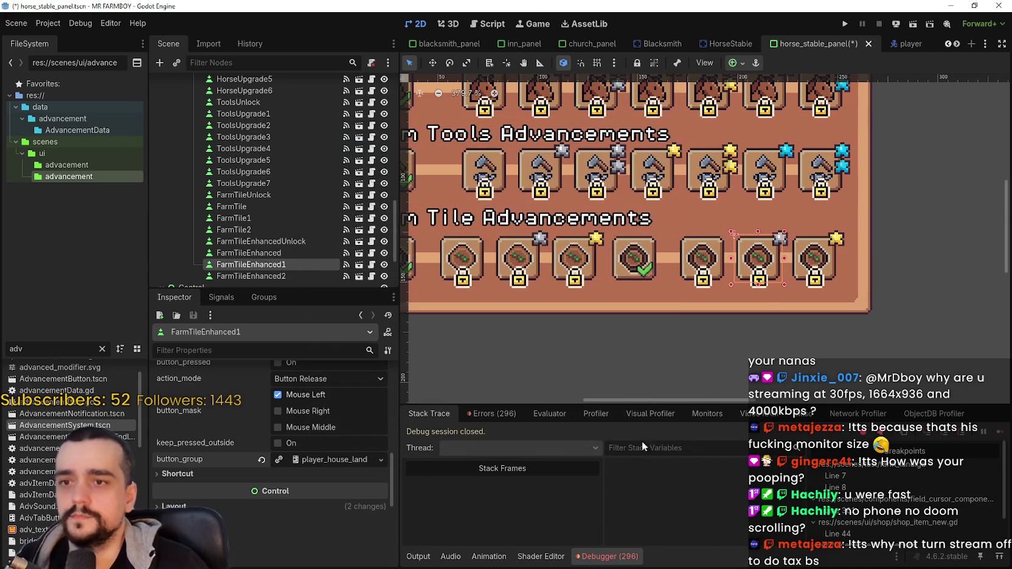
Assign the third enhanced farm tile button the land farm upgrades button group.
{"action": "left_click", "coordinate": [801, 268]}
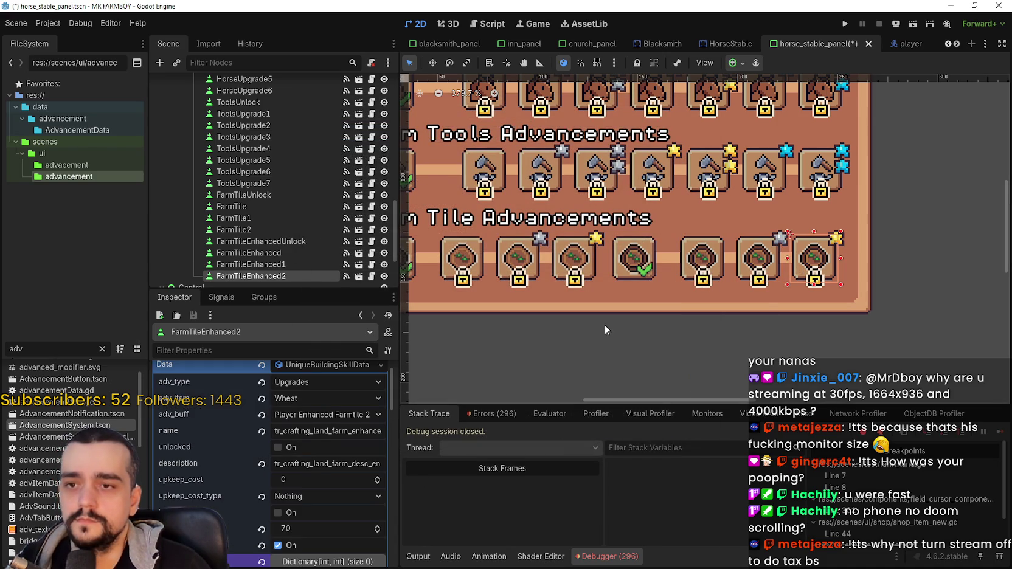
{"action": "left_click", "coordinate": [325, 365]}
{"action": "scroll", "coordinate": [314, 457], "scroll_direction": "down", "scroll_amount": 10}
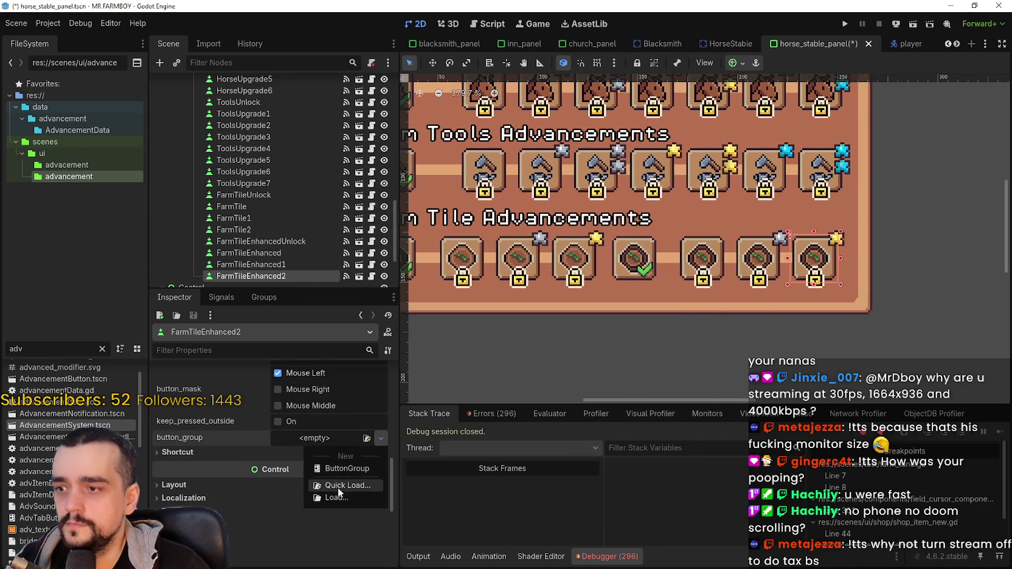
{"action": "left_click", "coordinate": [341, 486]}
{"action": "type", "text": "farm"}
{"action": "key", "text": "Down"}
{"action": "key", "text": "Down"}
{"action": "key", "text": "Down"}
{"action": "key", "text": "Down"}
{"action": "key", "text": "Return"}
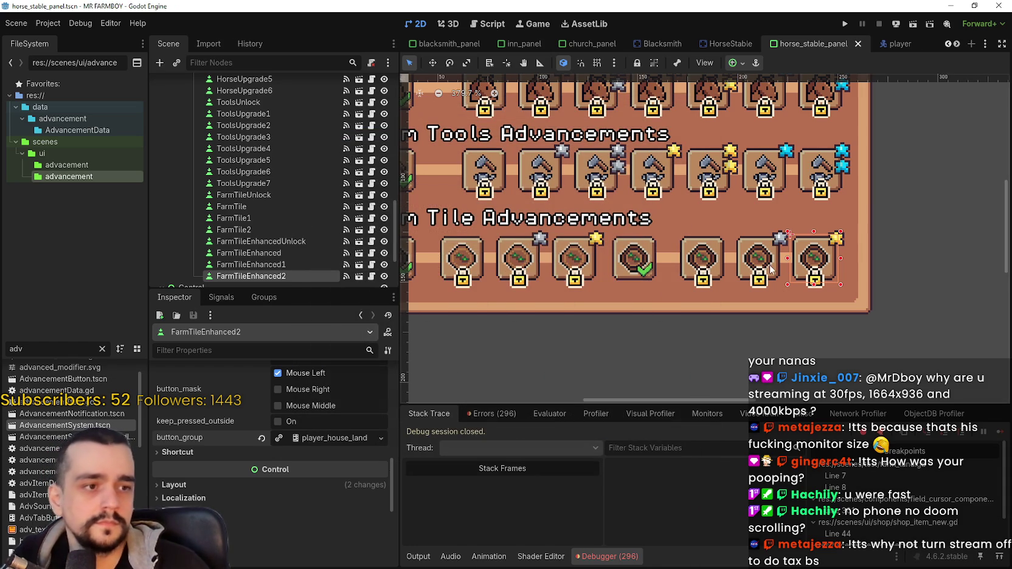
{"action": "scroll", "coordinate": [726, 218], "scroll_direction": "down", "scroll_amount": 2}
{"action": "scroll", "coordinate": [762, 222], "scroll_direction": "down", "scroll_amount": 2}
{"action": "scroll", "coordinate": [763, 222], "scroll_direction": "up", "scroll_amount": 2}
{"action": "scroll", "coordinate": [762, 223], "scroll_direction": "down", "scroll_amount": 2}
{"action": "scroll", "coordinate": [757, 224], "scroll_direction": "up", "scroll_amount": 3}
{"action": "scroll", "coordinate": [758, 224], "scroll_direction": "down", "scroll_amount": 3}
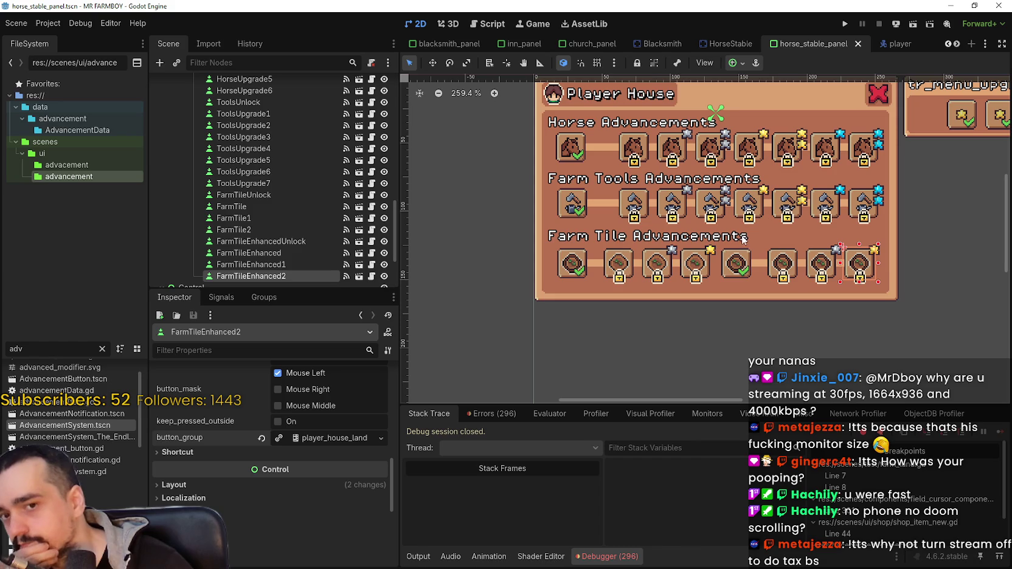
{"action": "left_click", "coordinate": [639, 151]}
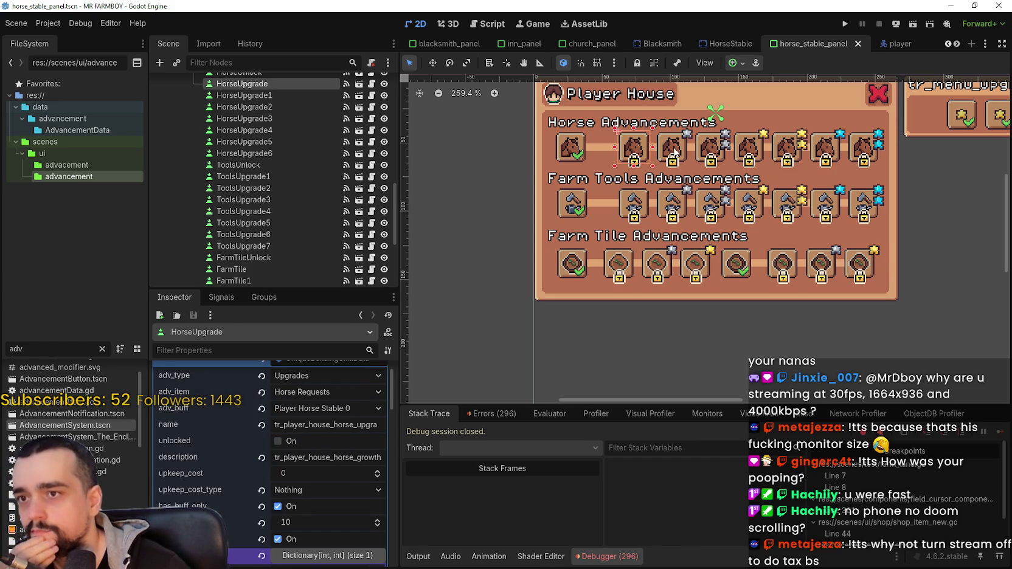
{"action": "left_click", "coordinate": [674, 152]}
{"action": "scroll", "coordinate": [299, 483], "scroll_direction": "up", "scroll_amount": 2}
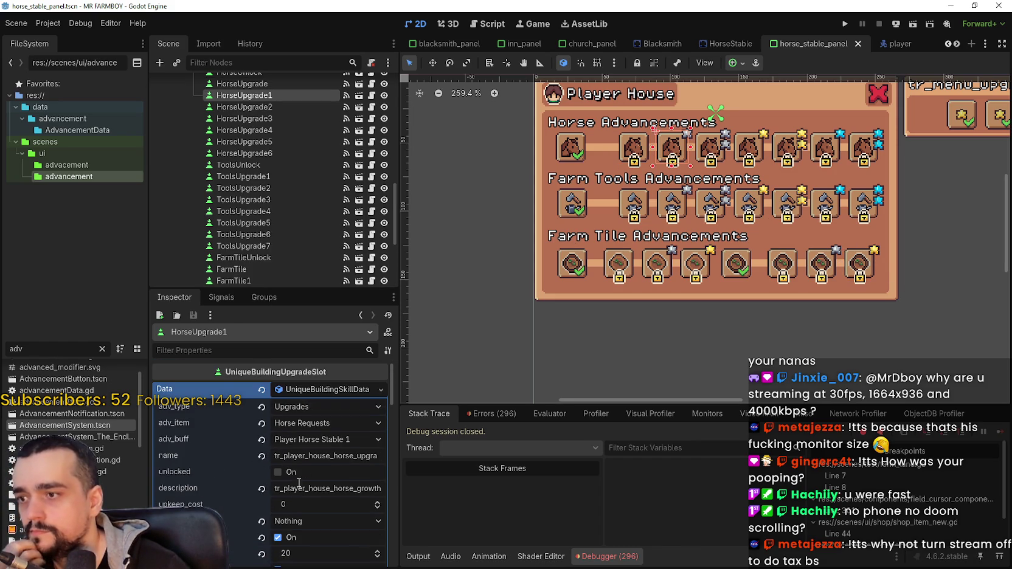
{"action": "left_click", "coordinate": [636, 198]}
{"action": "scroll", "coordinate": [346, 480], "scroll_direction": "up", "scroll_amount": 8}
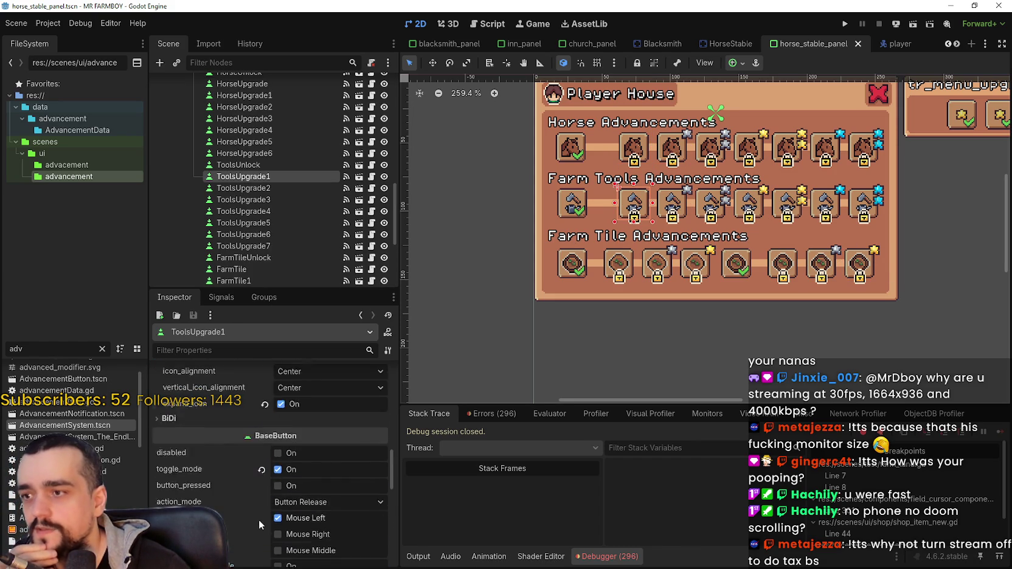
{"action": "scroll", "coordinate": [344, 482], "scroll_direction": "up", "scroll_amount": 3}
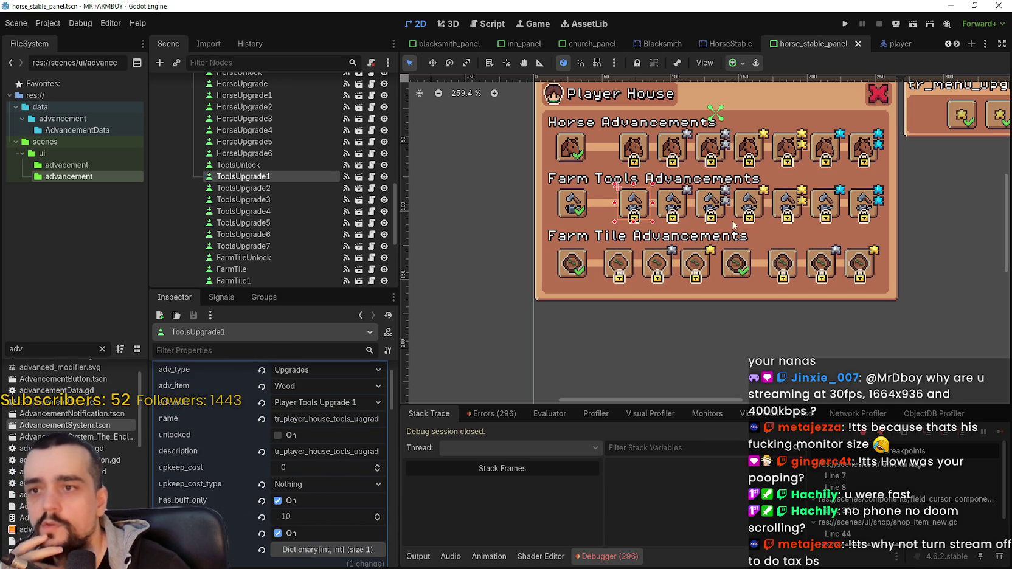
{"action": "left_click", "coordinate": [828, 205]}
{"action": "scroll", "coordinate": [311, 456], "scroll_direction": "up", "scroll_amount": 3}
{"action": "left_click", "coordinate": [317, 446]}
{"action": "scroll", "coordinate": [320, 437], "scroll_direction": "up", "scroll_amount": 3}
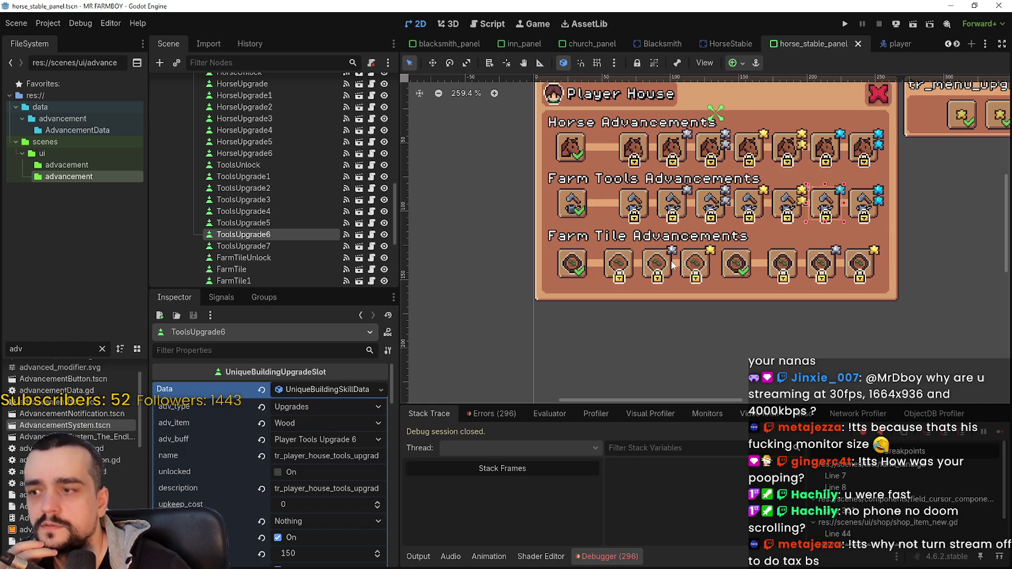
{"action": "key", "text": "Down"}
{"action": "left_click_drag", "start_coordinate": [395, 500], "coordinate": [399, 368]}
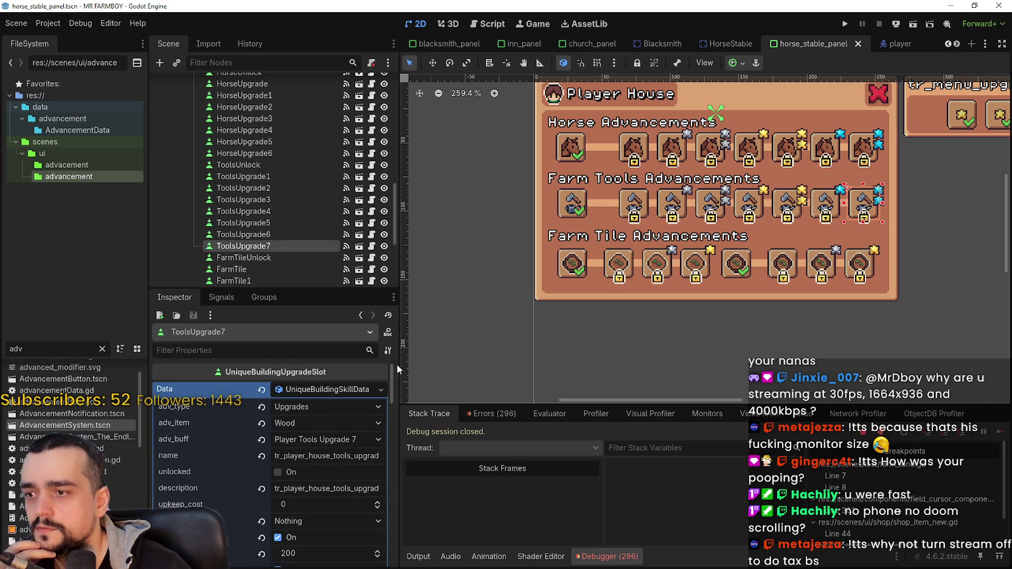
{"action": "left_click", "coordinate": [820, 208]}
{"action": "left_click", "coordinate": [786, 206]}
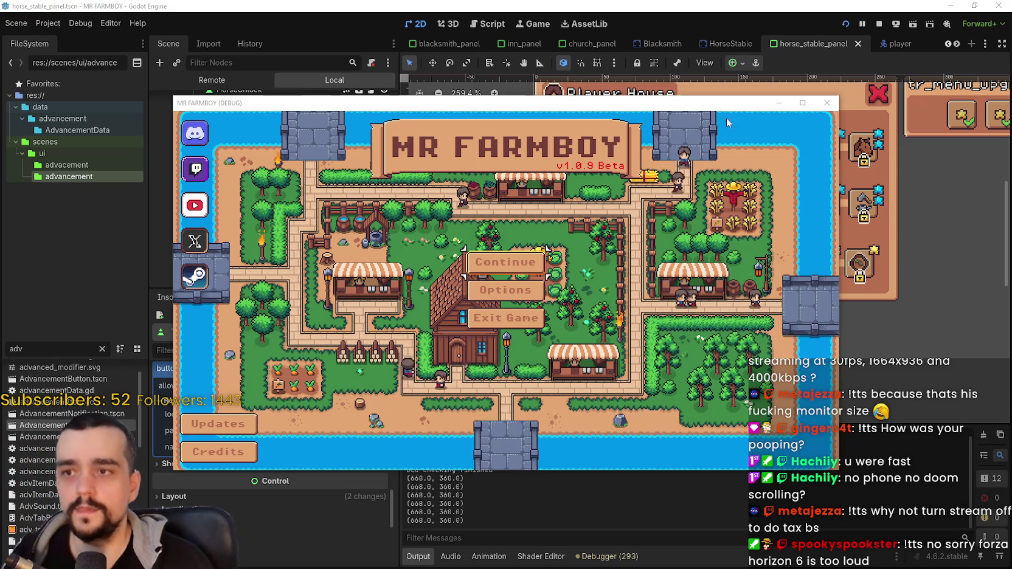
Enlarge the game window and load the Save 1 game.
{"action": "left_click", "coordinate": [797, 107]}
{"action": "left_click", "coordinate": [504, 246]}
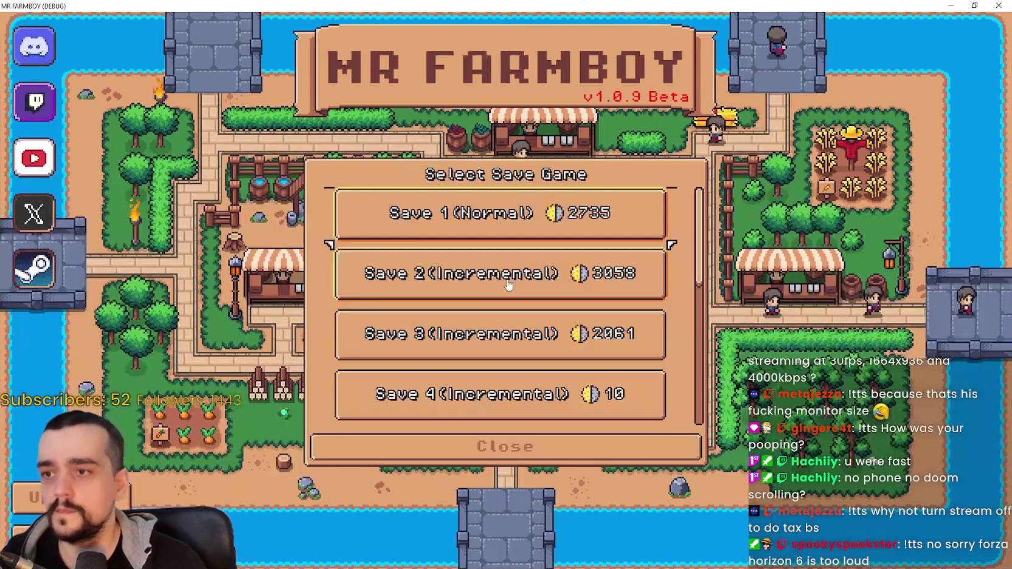
{"action": "left_click", "coordinate": [487, 219]}
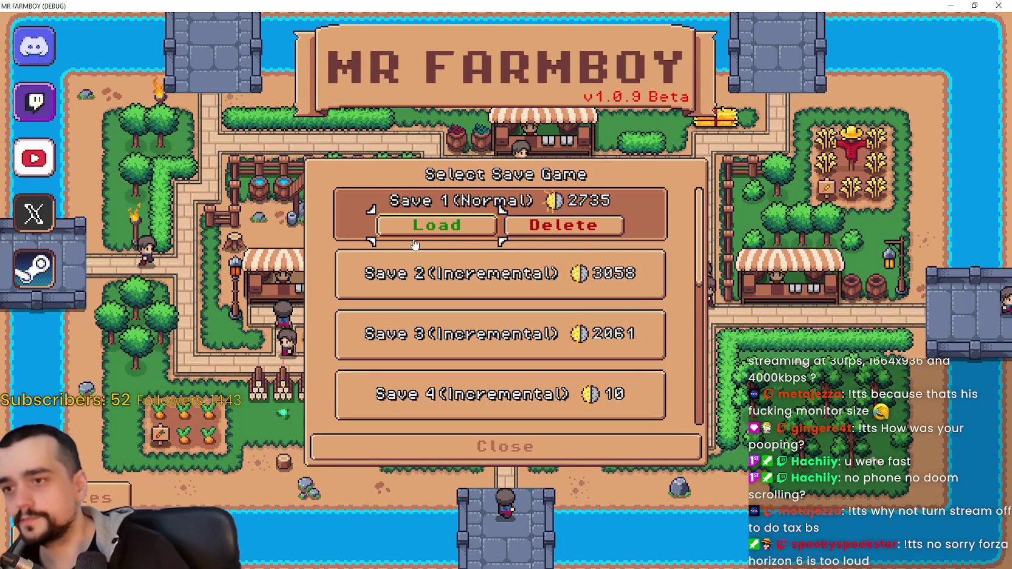
{"action": "left_click", "coordinate": [424, 223]}
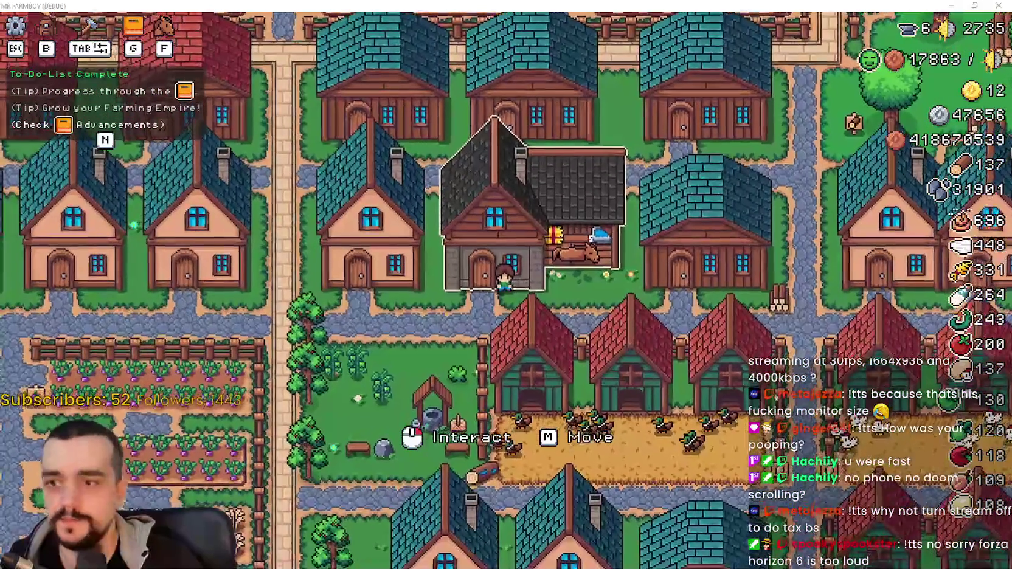
Open the Player House advancements panel with E, then bring Steam in front.
{"action": "key", "text": "e"}
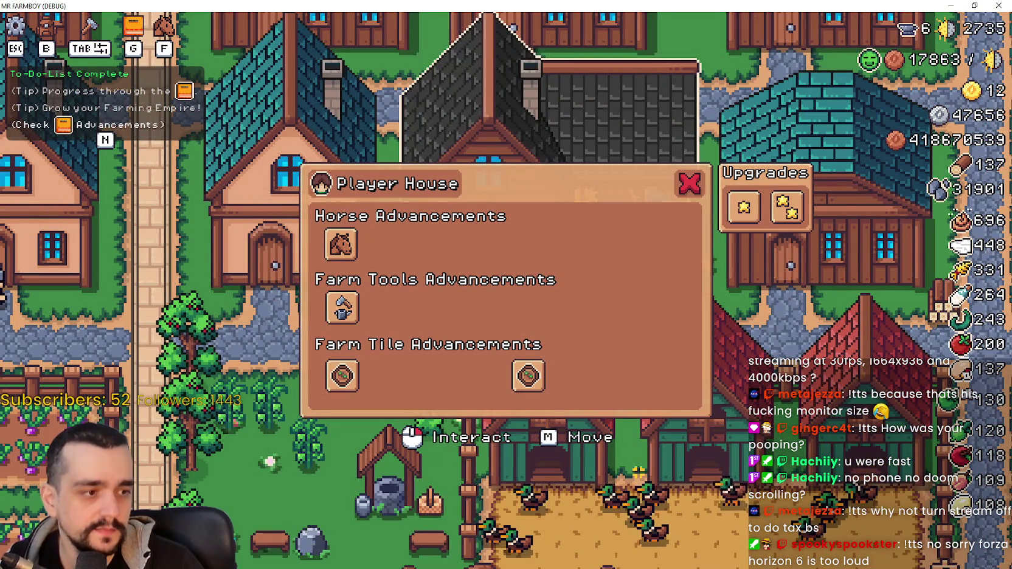
{"action": "key", "text": "alt+Tab"}
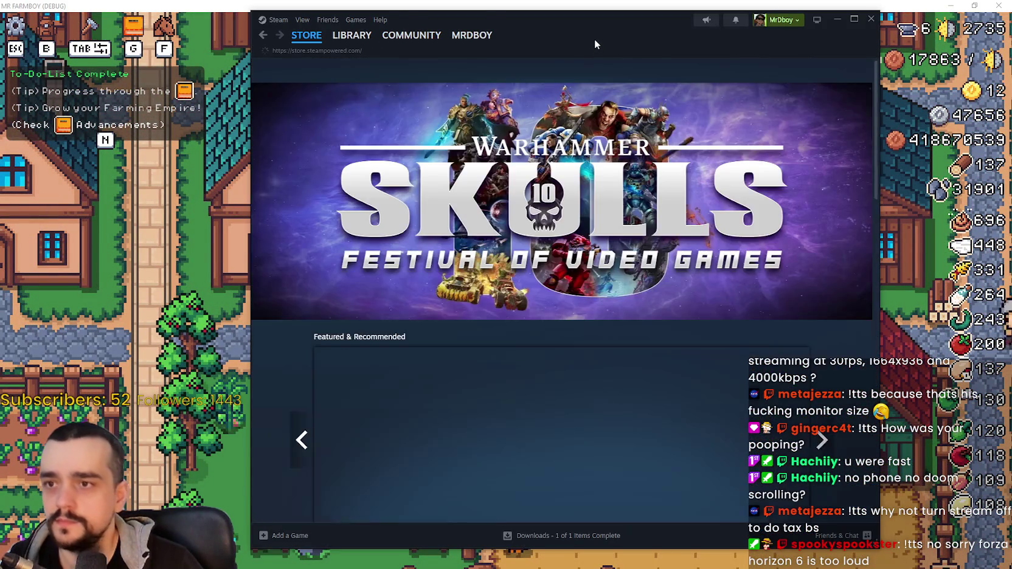
{"action": "left_click_drag", "start_coordinate": [595, 19], "coordinate": [605, 23]}
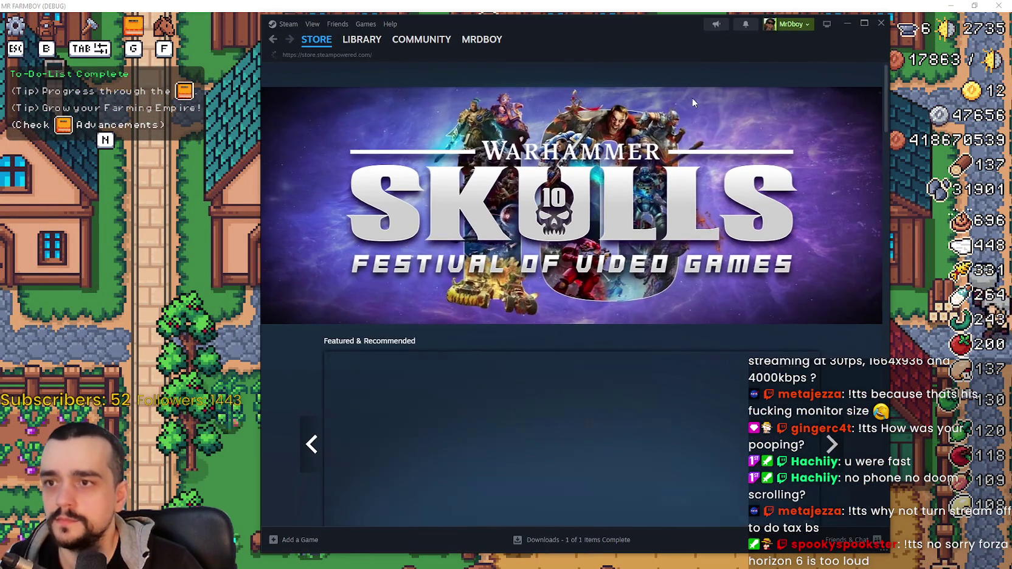
Search the store for Forza Horizon 6 and browse its Community Hub.
{"action": "left_click", "coordinate": [687, 78]}
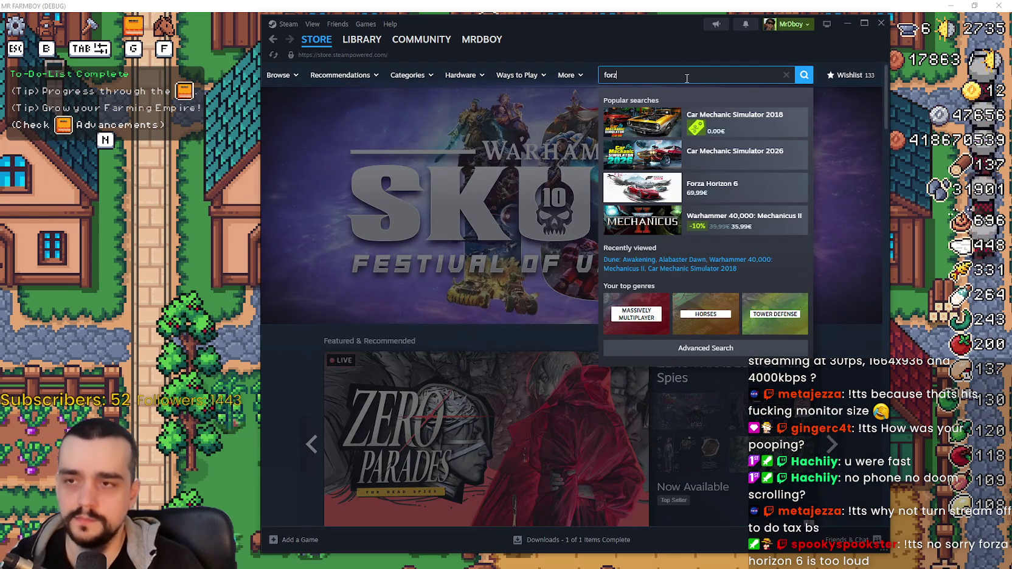
{"action": "type", "text": "a"}
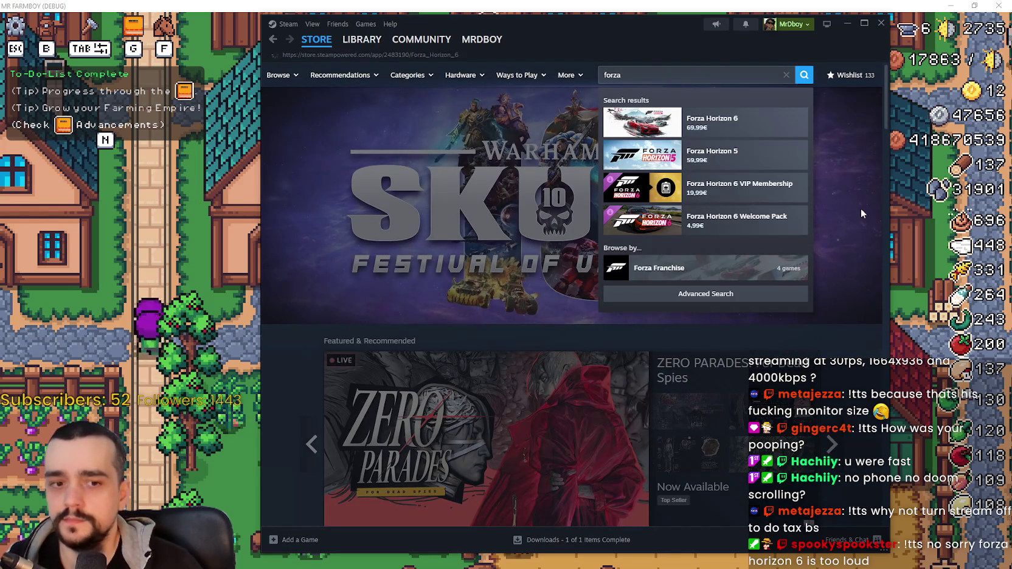
{"action": "key", "text": "Return"}
{"action": "left_click", "coordinate": [841, 116]}
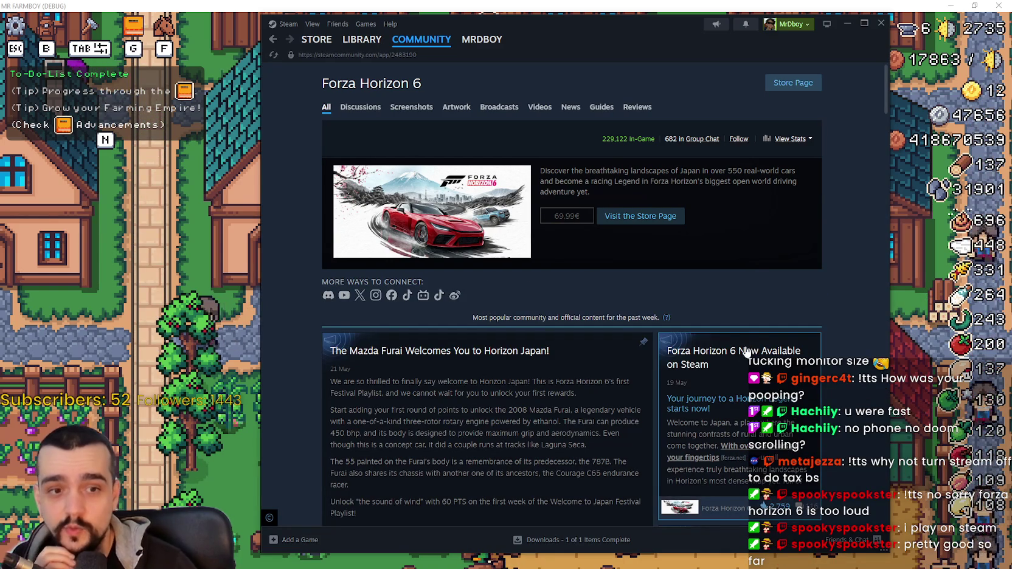
{"action": "scroll", "coordinate": [569, 346], "scroll_direction": "down", "scroll_amount": 3}
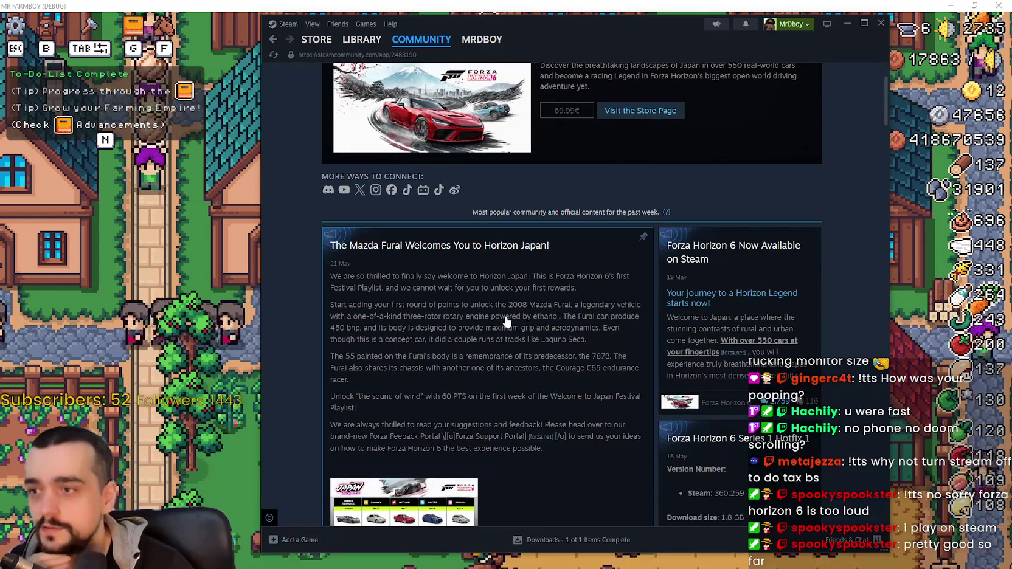
{"action": "scroll", "coordinate": [531, 329], "scroll_direction": "up", "scroll_amount": 3}
{"action": "scroll", "coordinate": [532, 323], "scroll_direction": "down", "scroll_amount": 10}
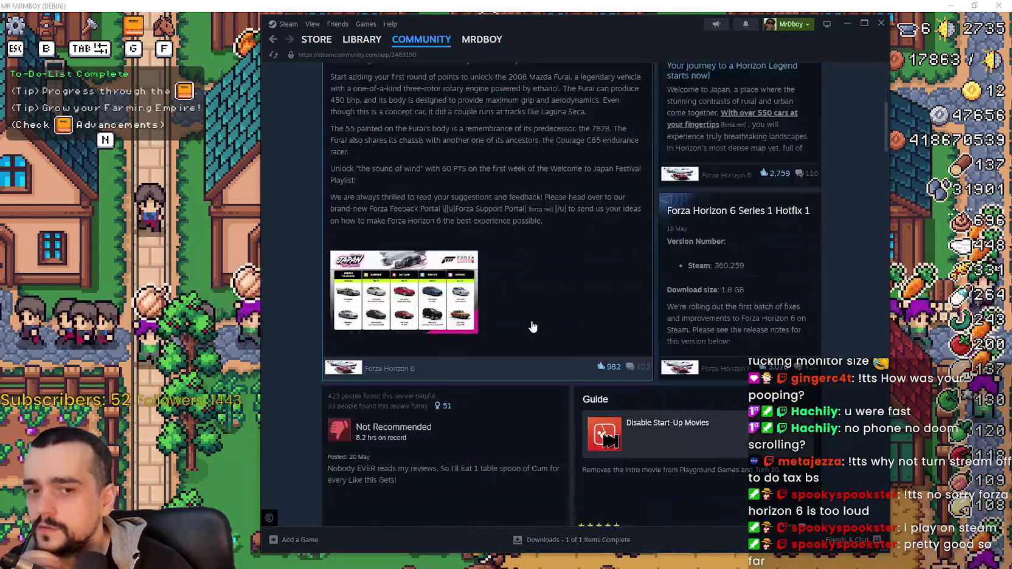
{"action": "scroll", "coordinate": [531, 318], "scroll_direction": "down", "scroll_amount": 2}
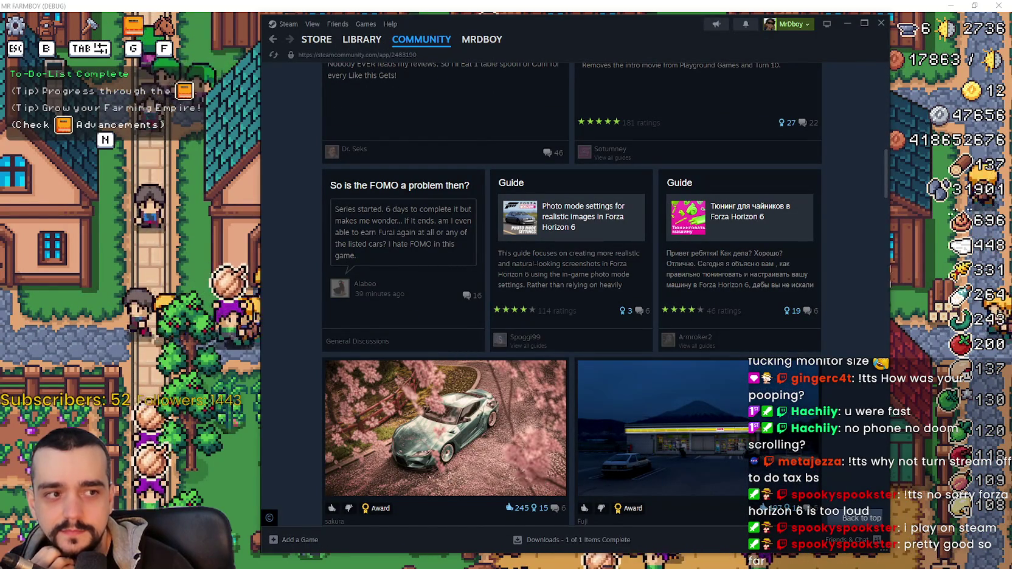
{"action": "scroll", "coordinate": [373, 198], "scroll_direction": "down", "scroll_amount": 10}
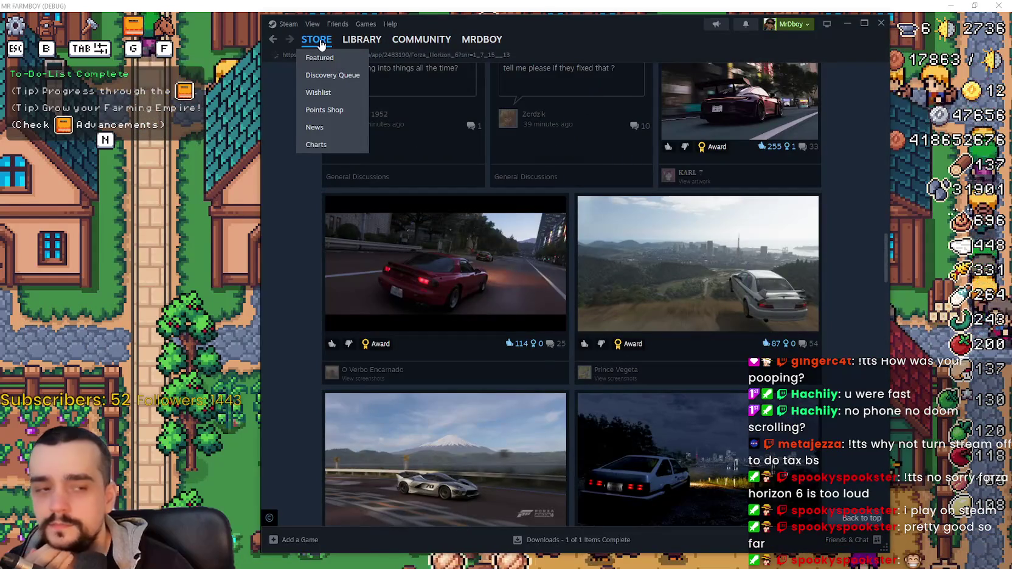
View Forza Horizon 6's store page and second screenshot, then return to the store home.
{"action": "left_click", "coordinate": [319, 41]}
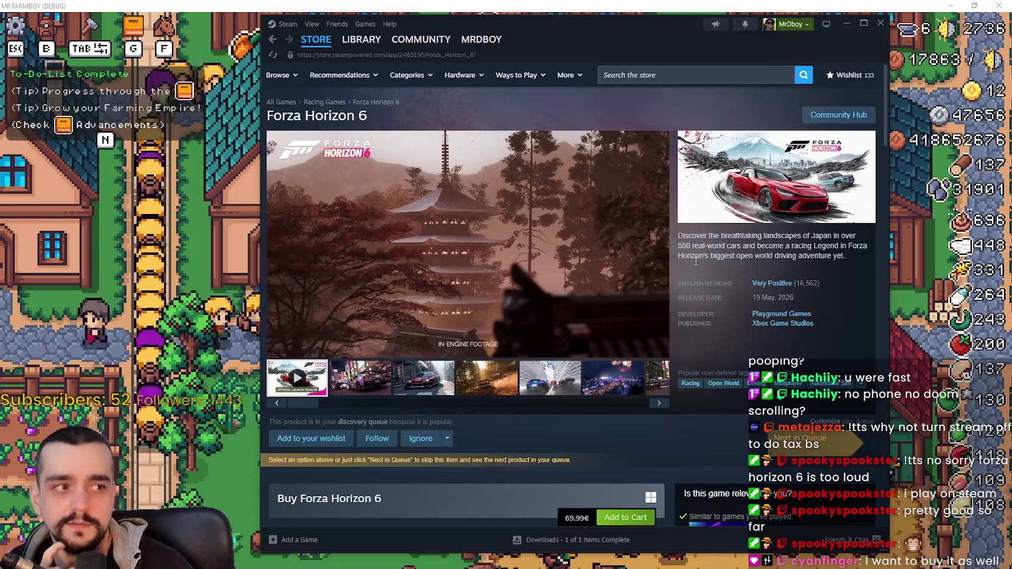
{"action": "left_click", "coordinate": [360, 377]}
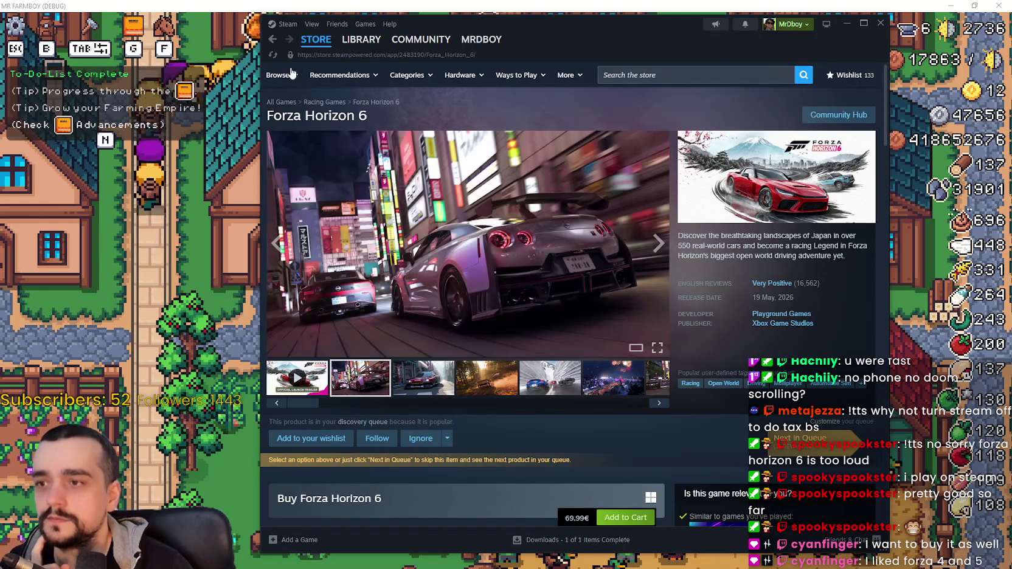
{"action": "left_click", "coordinate": [316, 39]}
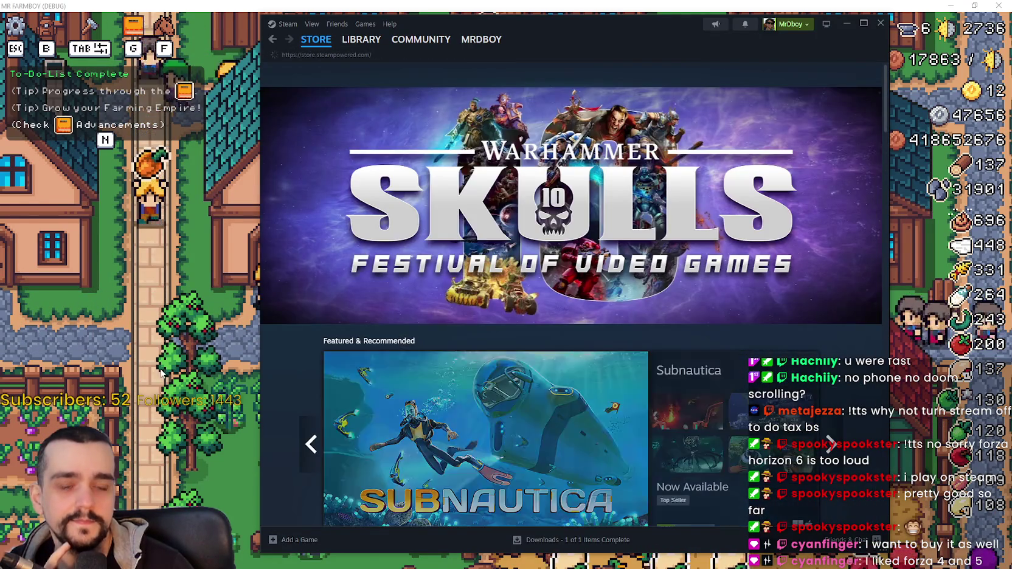
Unlock the first horse advancement and every farm tools upgrade in order.
{"action": "left_click", "coordinate": [880, 23]}
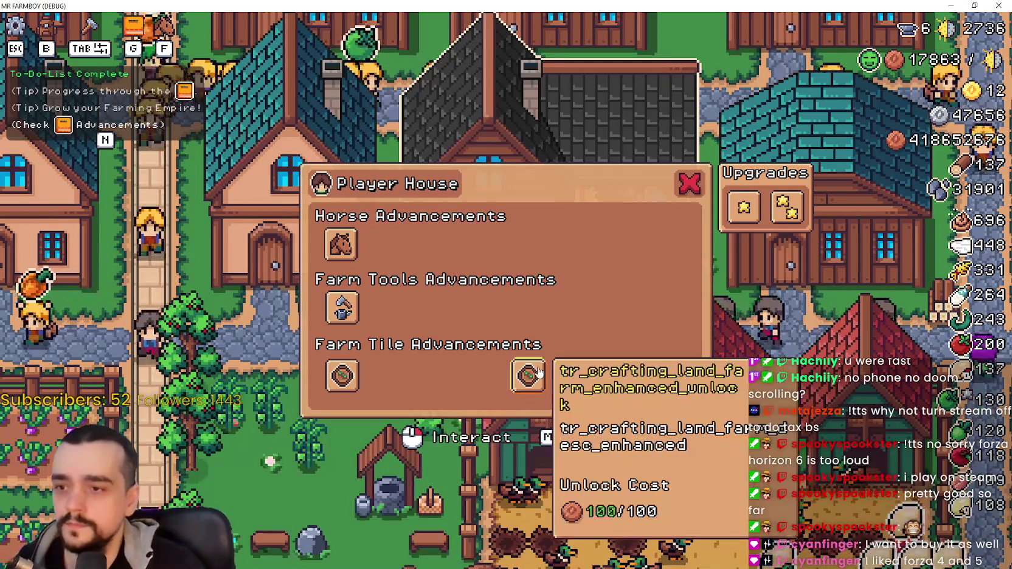
{"action": "left_click", "coordinate": [344, 246]}
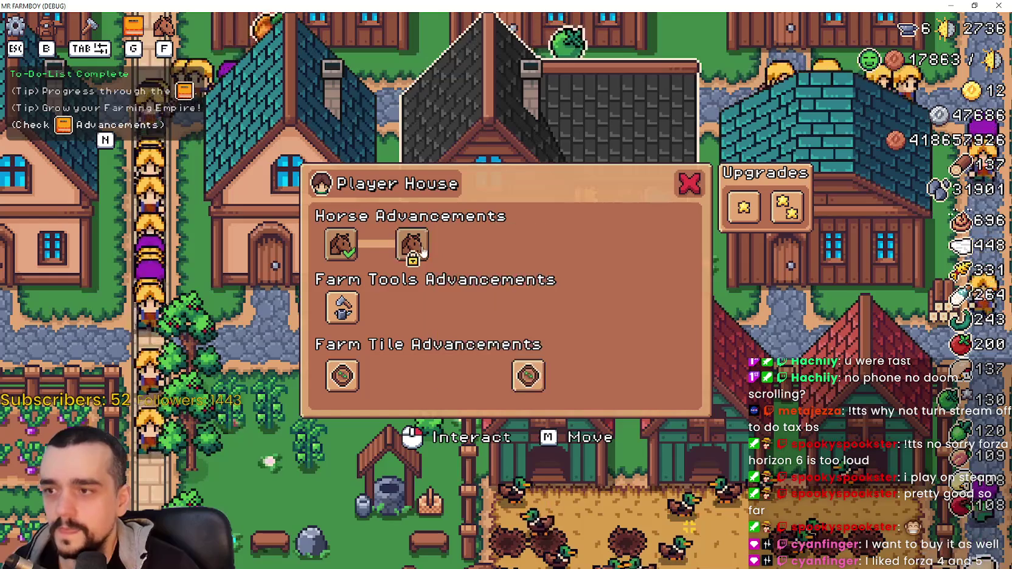
{"action": "left_click", "coordinate": [412, 244]}
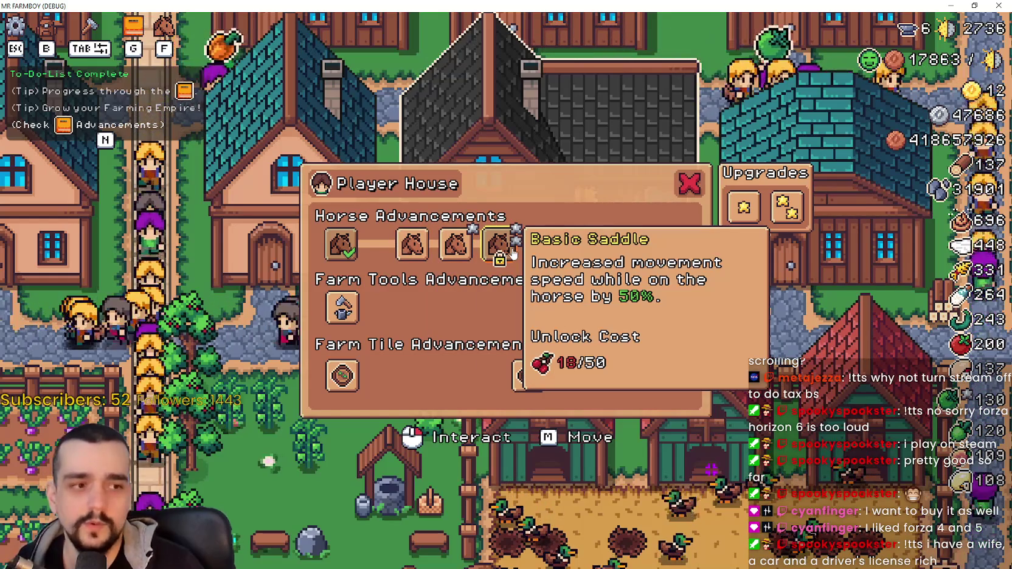
{"action": "left_click", "coordinate": [344, 308]}
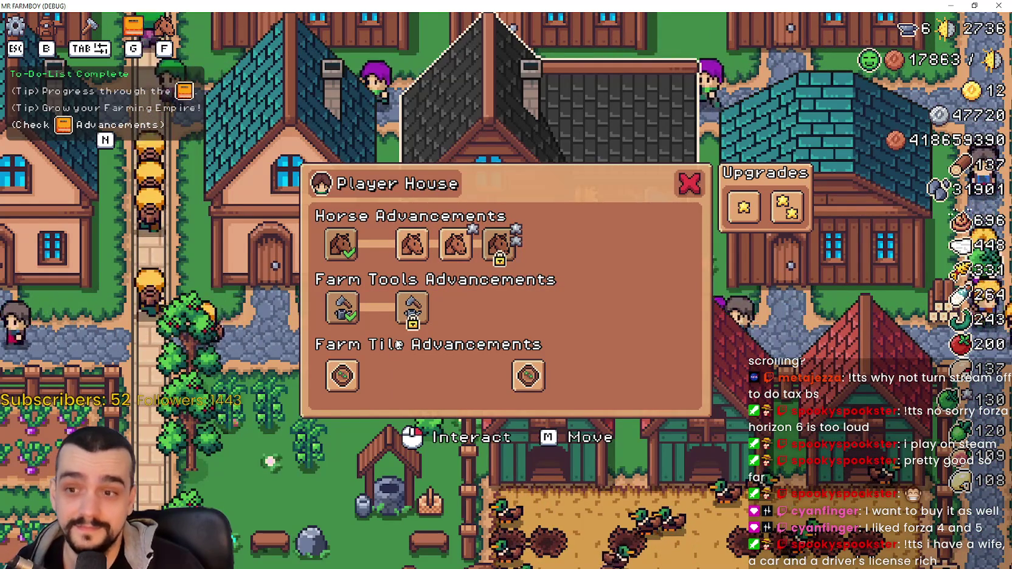
{"action": "left_click", "coordinate": [413, 309]}
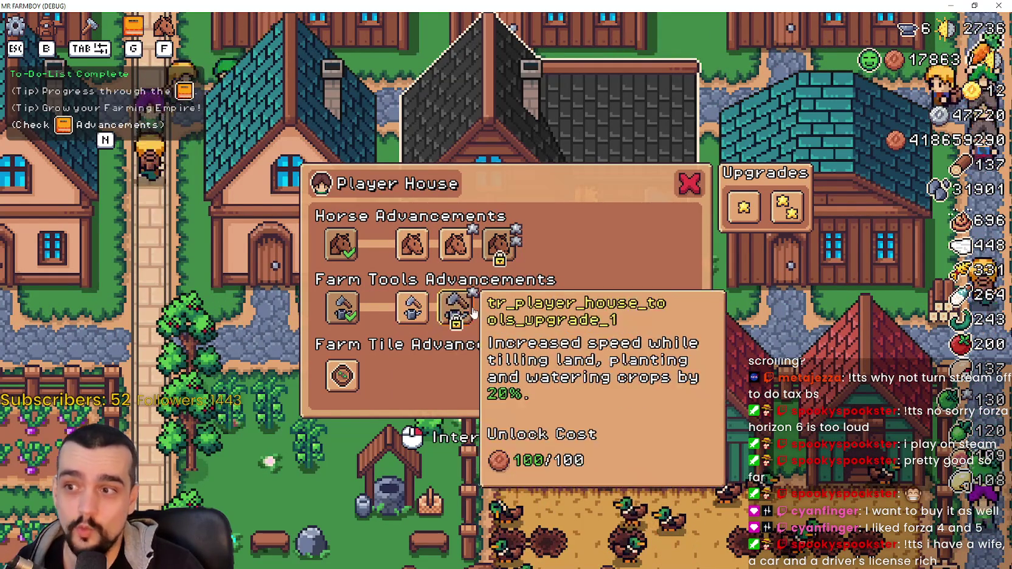
{"action": "left_click", "coordinate": [456, 308]}
{"action": "left_click", "coordinate": [500, 309]}
{"action": "left_click", "coordinate": [541, 311]}
{"action": "left_click", "coordinate": [586, 309]}
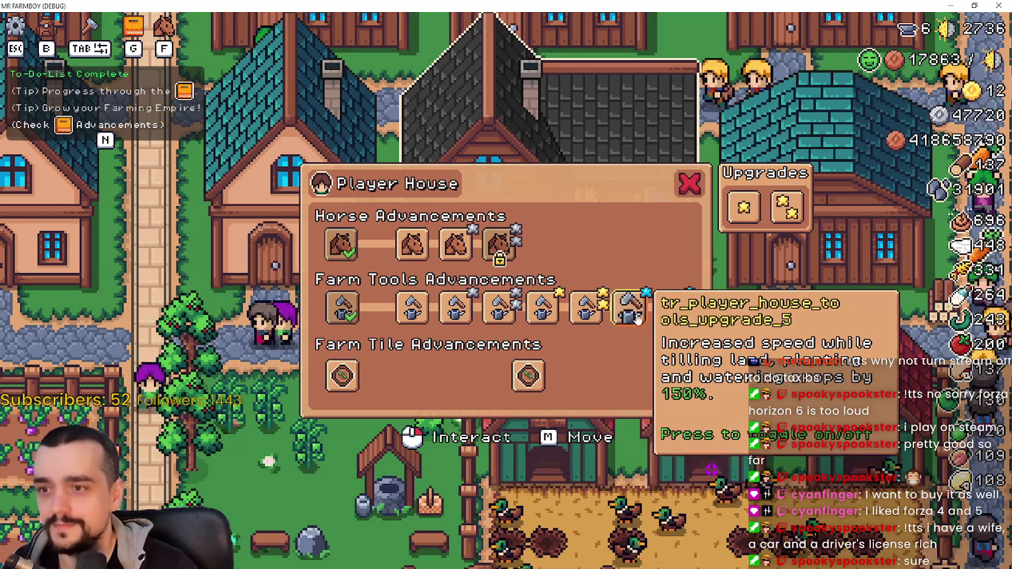
{"action": "left_click", "coordinate": [629, 309]}
{"action": "left_click", "coordinate": [674, 309]}
Unlock all farm tile advancements, including the enhanced tile upgrades.
{"action": "left_click", "coordinate": [342, 376]}
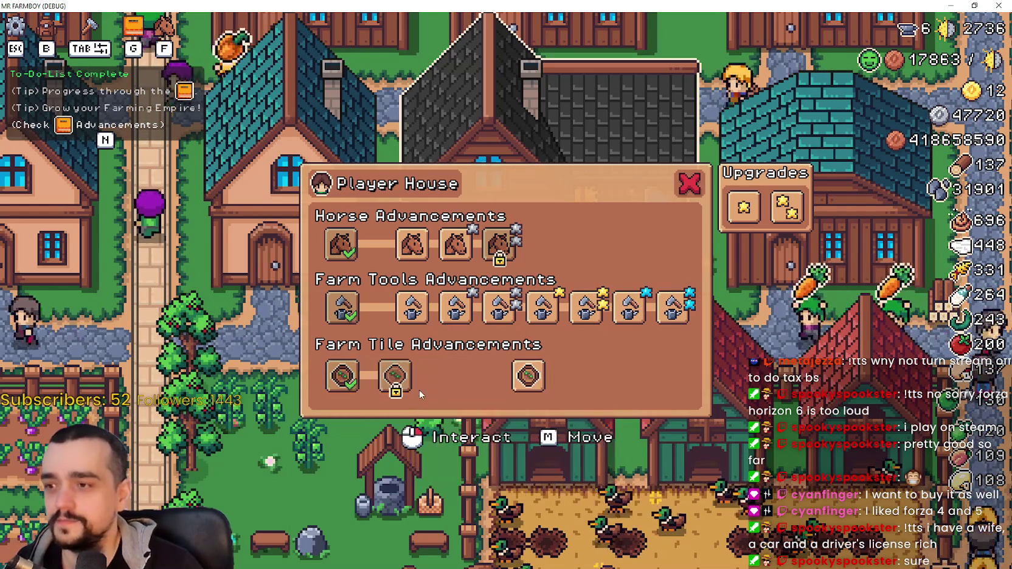
{"action": "left_click", "coordinate": [395, 376]}
{"action": "left_click", "coordinate": [439, 376]}
{"action": "left_click", "coordinate": [482, 376]}
{"action": "left_click", "coordinate": [524, 384]}
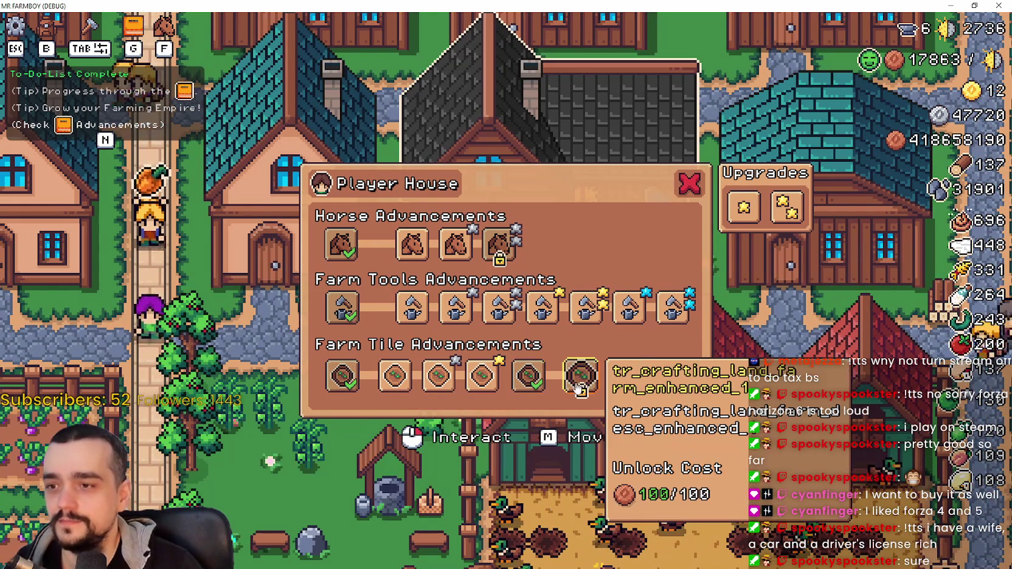
{"action": "left_click", "coordinate": [581, 376]}
{"action": "left_click", "coordinate": [624, 376]}
{"action": "left_click", "coordinate": [668, 376]}
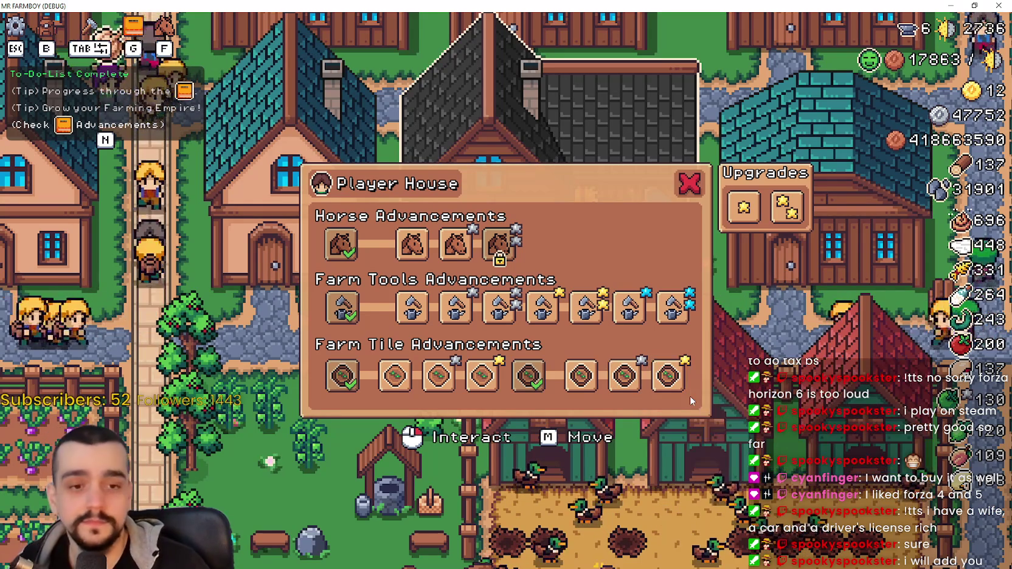
Toggle the sixth tile upgrade, then Farm Tile 3x3, ending on the seventh.
{"action": "left_click", "coordinate": [600, 382]}
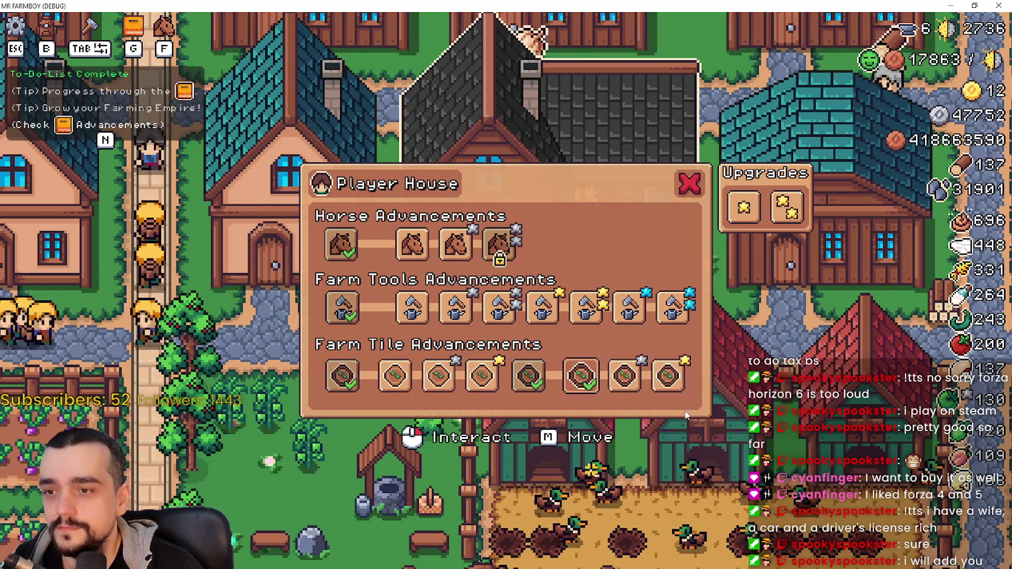
{"action": "left_click", "coordinate": [663, 384]}
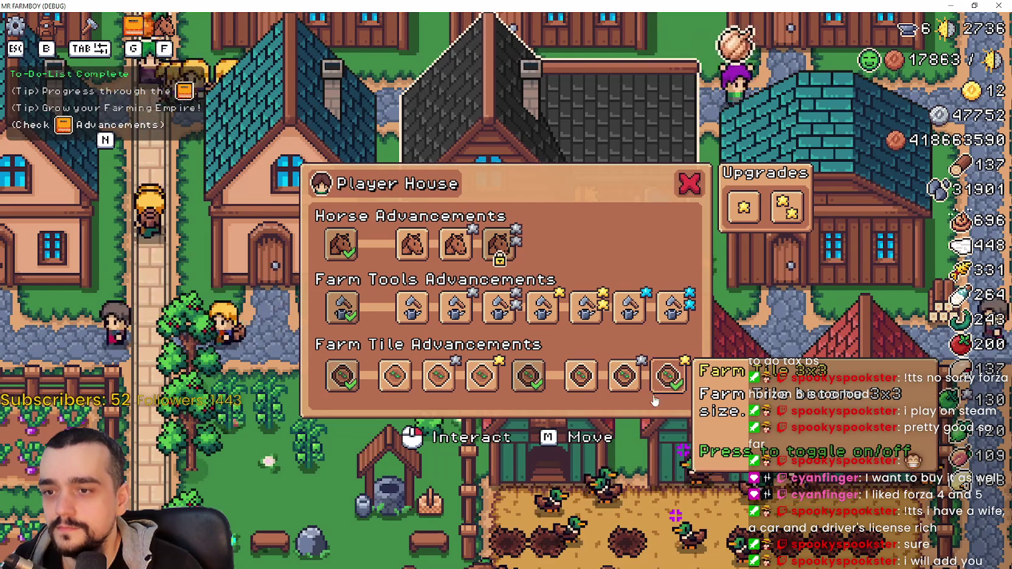
{"action": "left_click", "coordinate": [625, 380]}
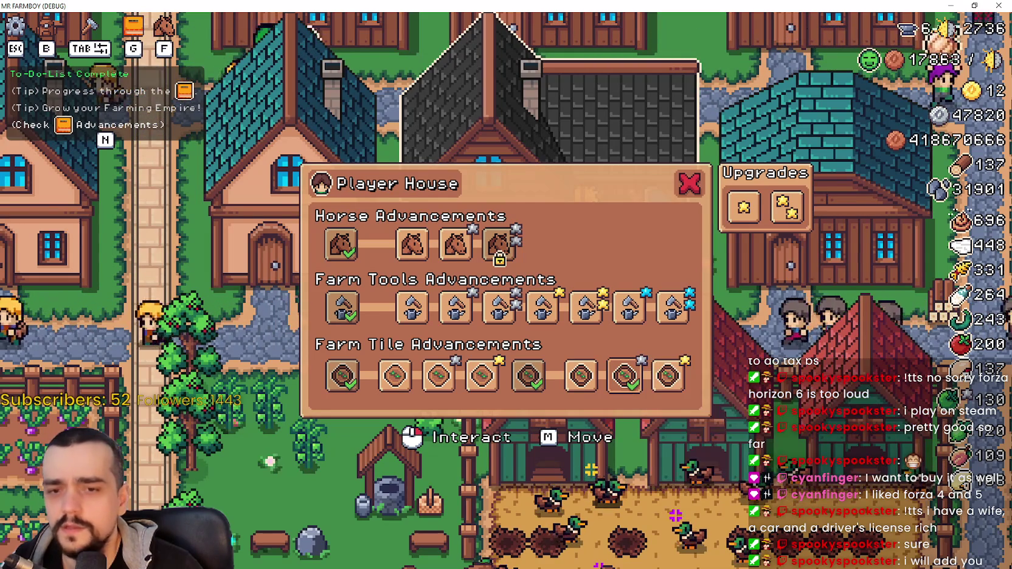
{"action": "key", "text": "alt+Tab"}
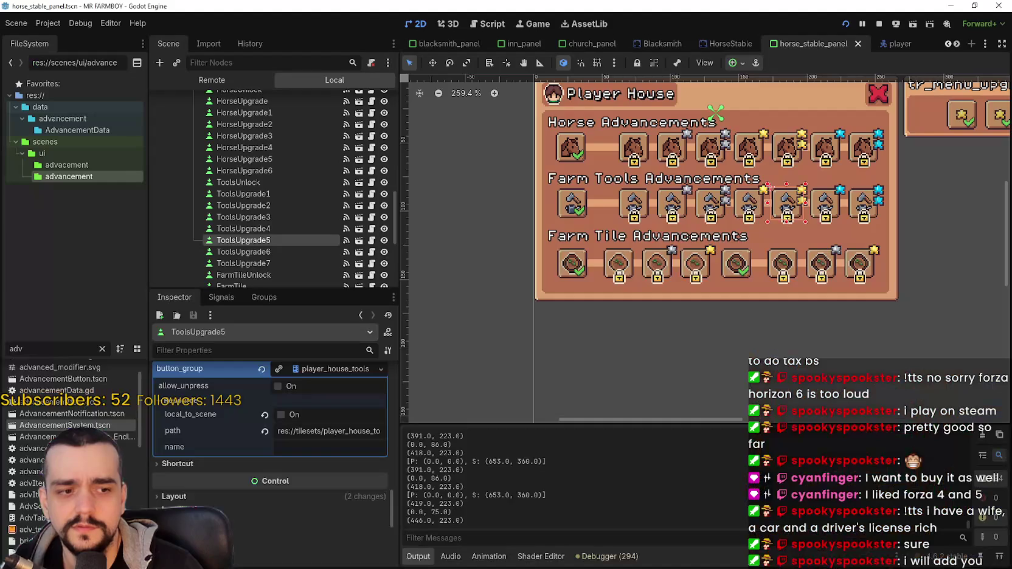
Select FarmTileEnhanced2 and verify its group is player_house_land_farm_2_upgrades.
{"action": "scroll", "coordinate": [940, 329], "scroll_direction": "up", "scroll_amount": 3}
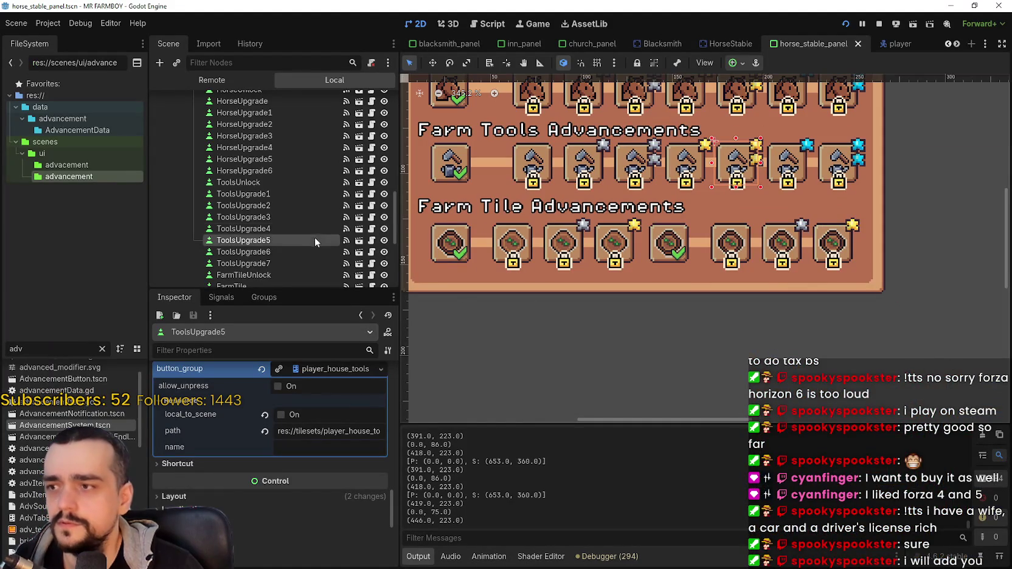
{"action": "scroll", "coordinate": [318, 232], "scroll_direction": "down", "scroll_amount": 5}
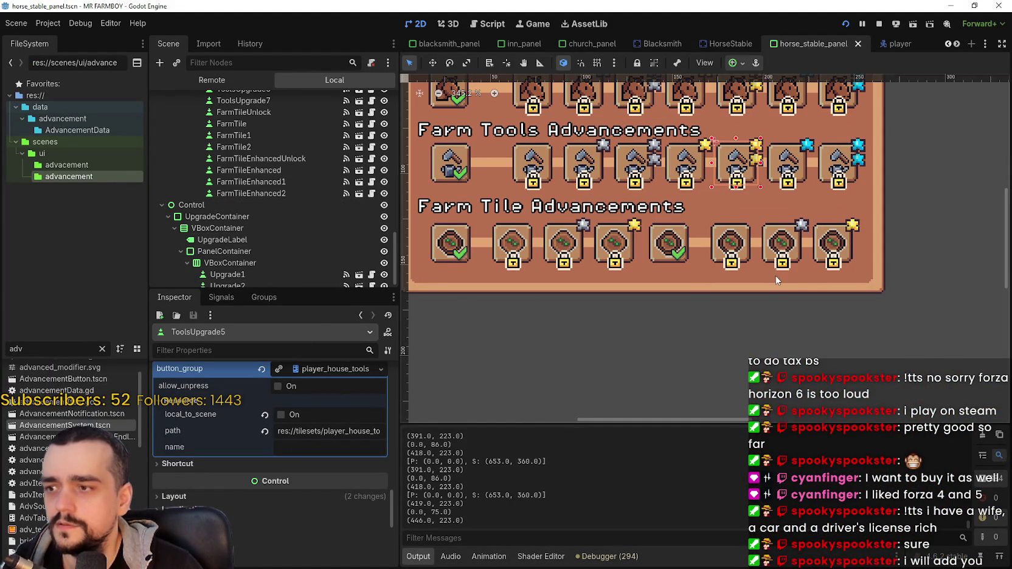
{"action": "left_click_drag", "start_coordinate": [776, 271], "coordinate": [763, 289]}
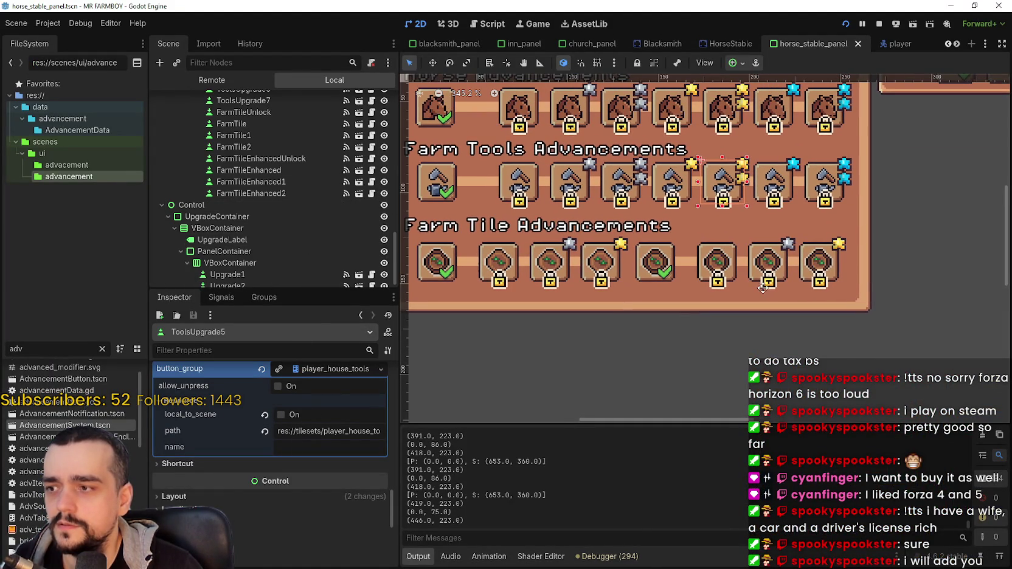
{"action": "left_click", "coordinate": [826, 256]}
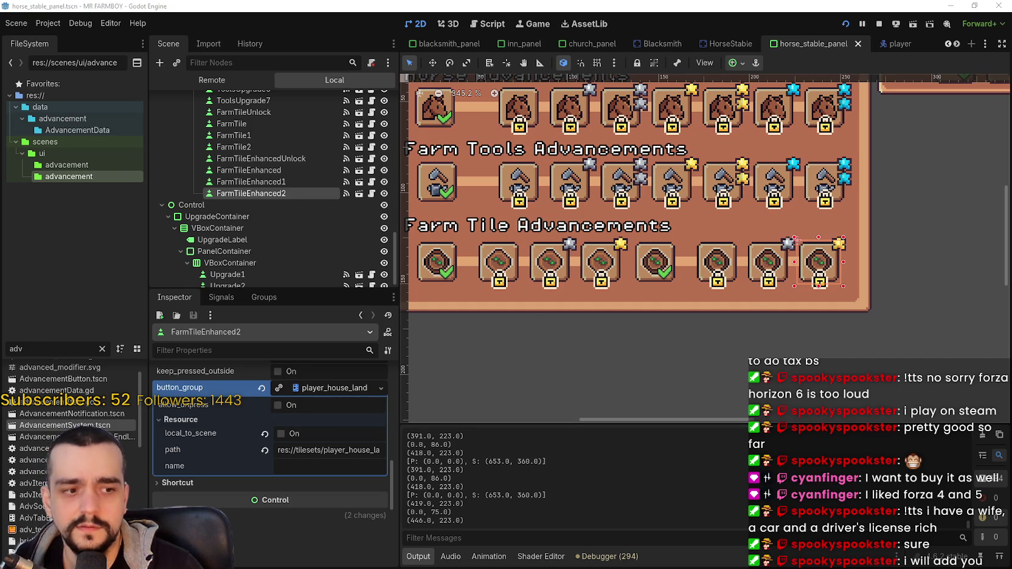
{"action": "key", "text": "alt+Tab"}
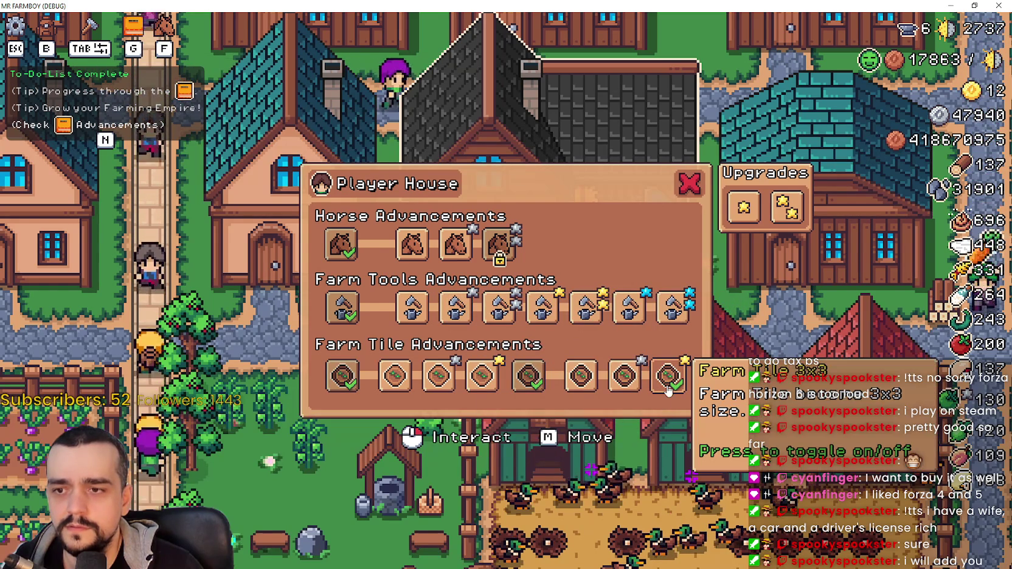
Switch Farm Tile 3x3 off, toggle the sixth and seventh tile upgrades, then close the game.
{"action": "left_click", "coordinate": [668, 391]}
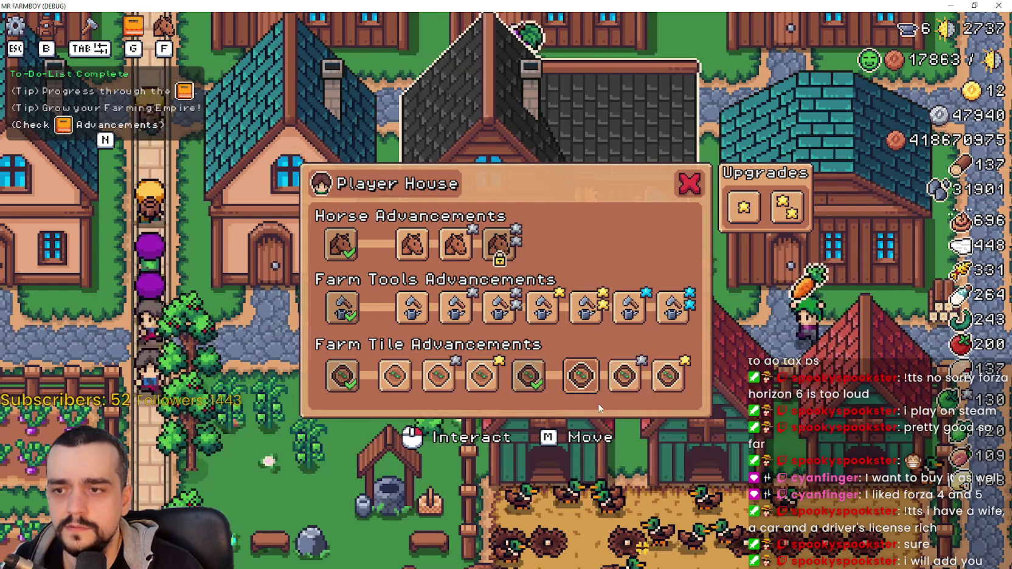
{"action": "left_click", "coordinate": [581, 377]}
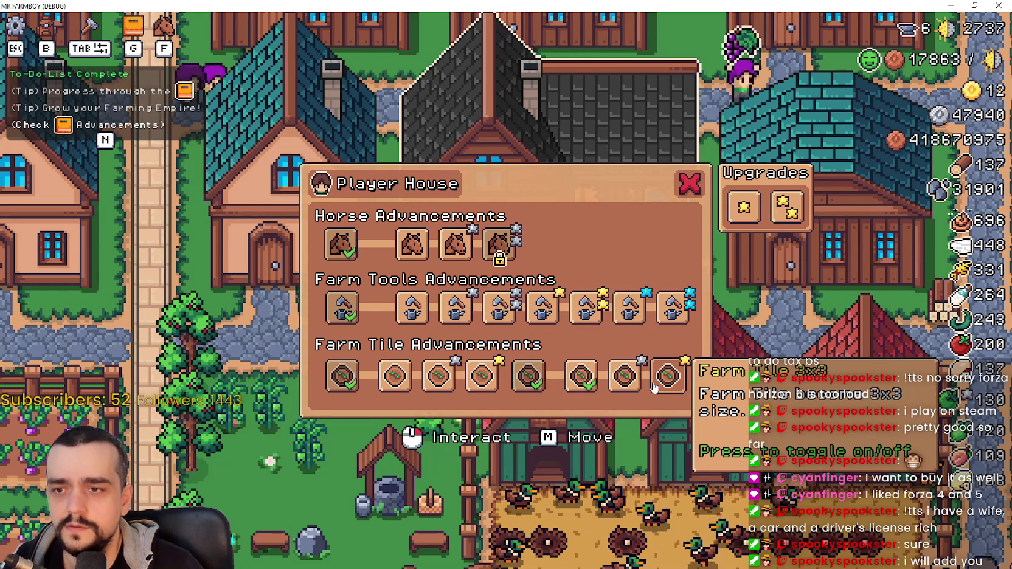
{"action": "left_click", "coordinate": [627, 381]}
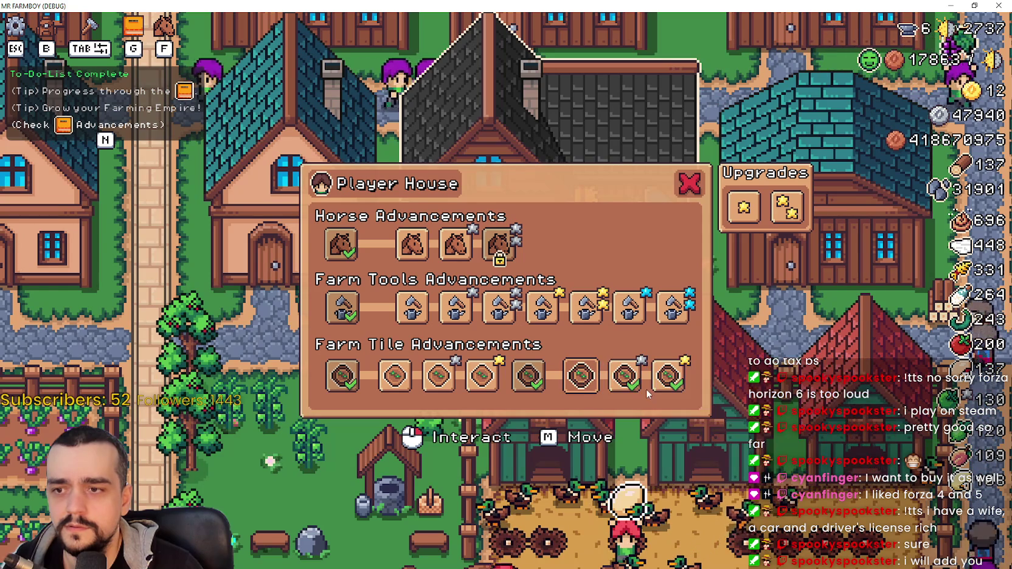
{"action": "left_click", "coordinate": [656, 388]}
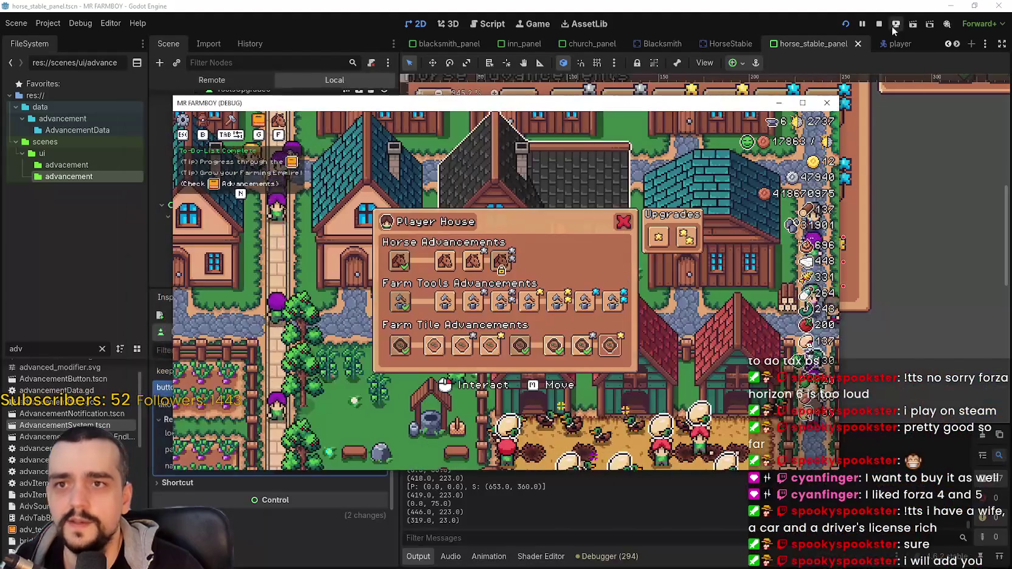
{"action": "left_click", "coordinate": [880, 24]}
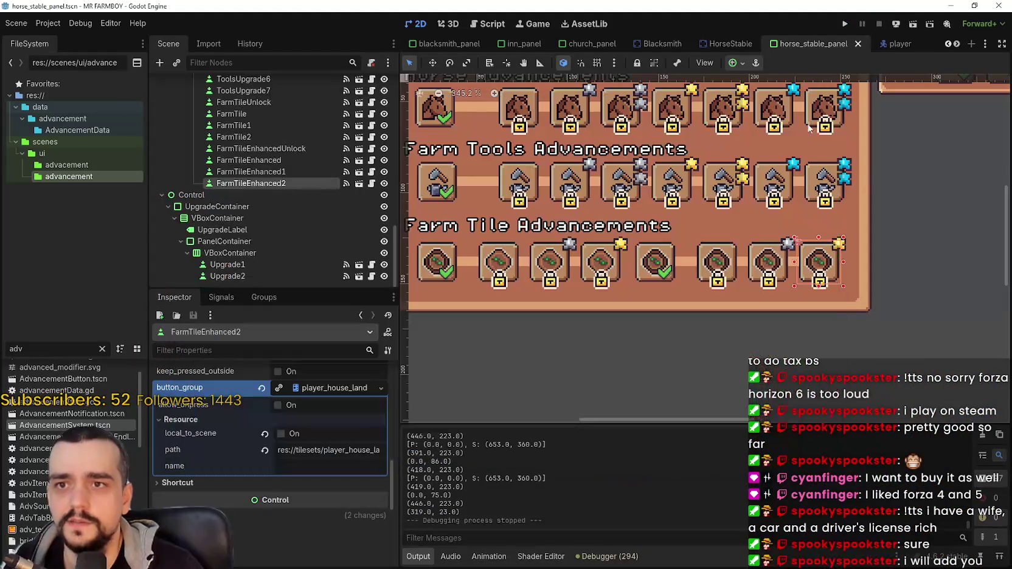
{"action": "left_click", "coordinate": [708, 257]}
{"action": "scroll", "coordinate": [304, 518], "scroll_direction": "down", "scroll_amount": 3}
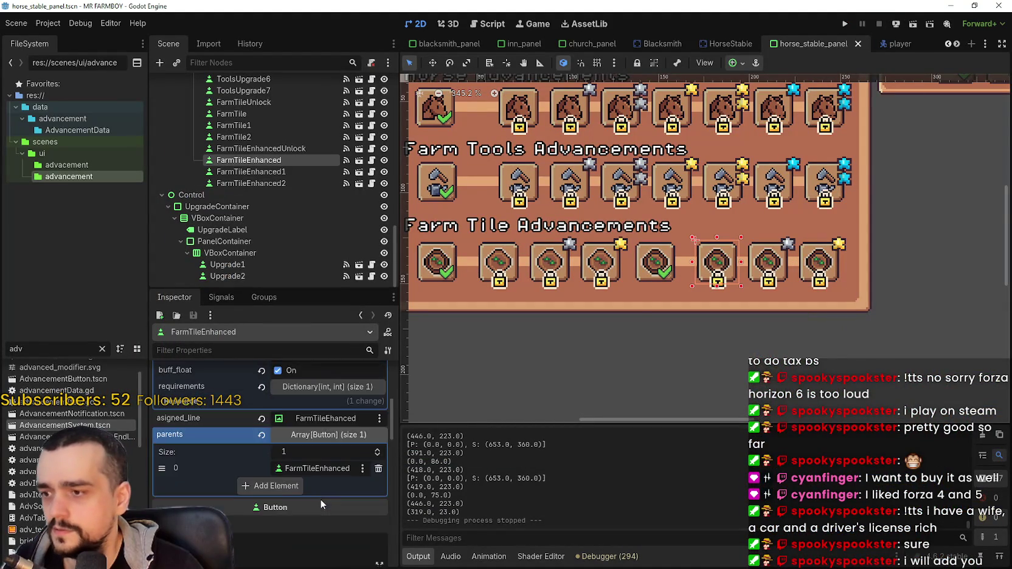
{"action": "scroll", "coordinate": [322, 492], "scroll_direction": "down", "scroll_amount": 10}
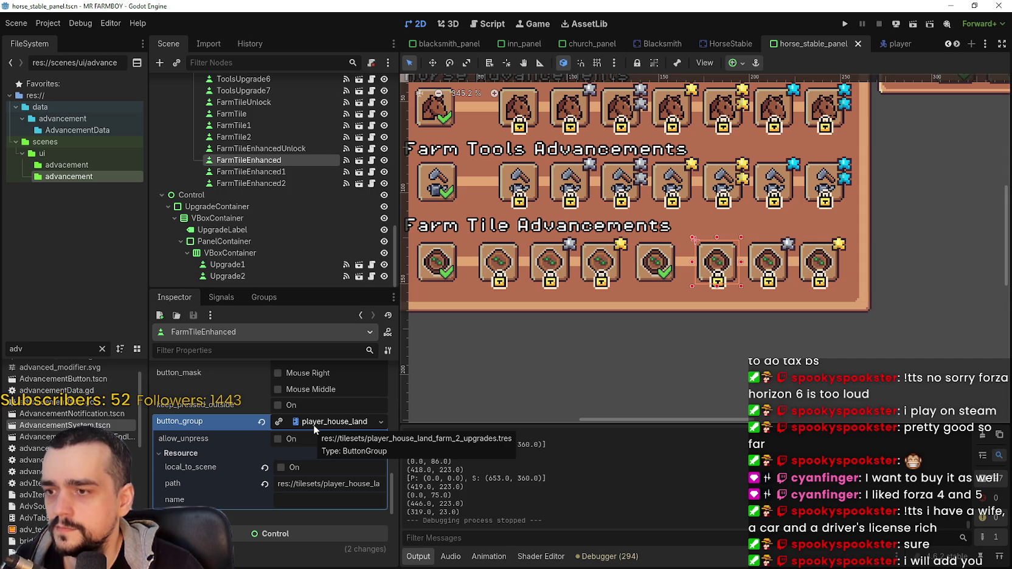
{"action": "left_click", "coordinate": [668, 263]}
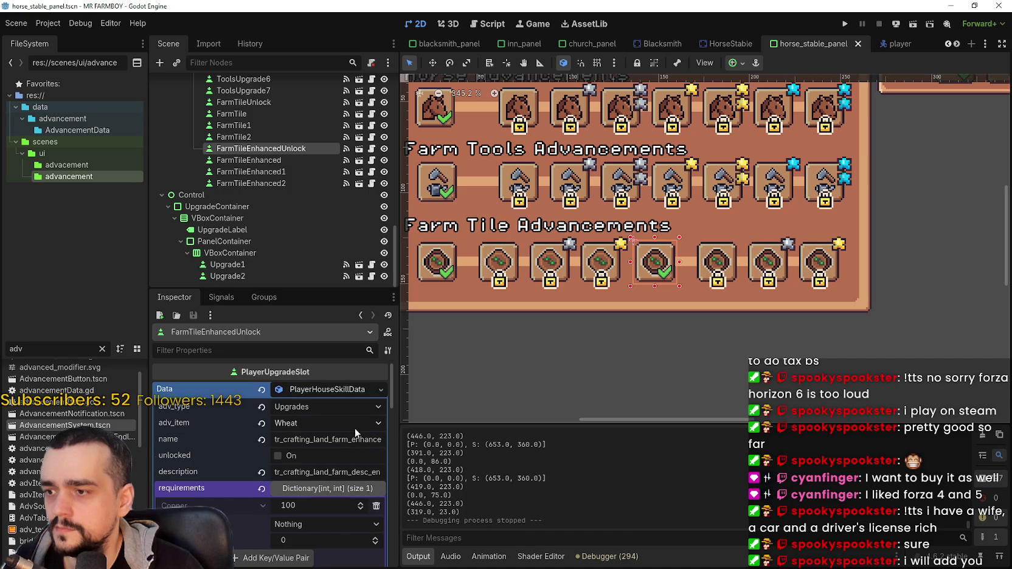
{"action": "left_click", "coordinate": [328, 392]}
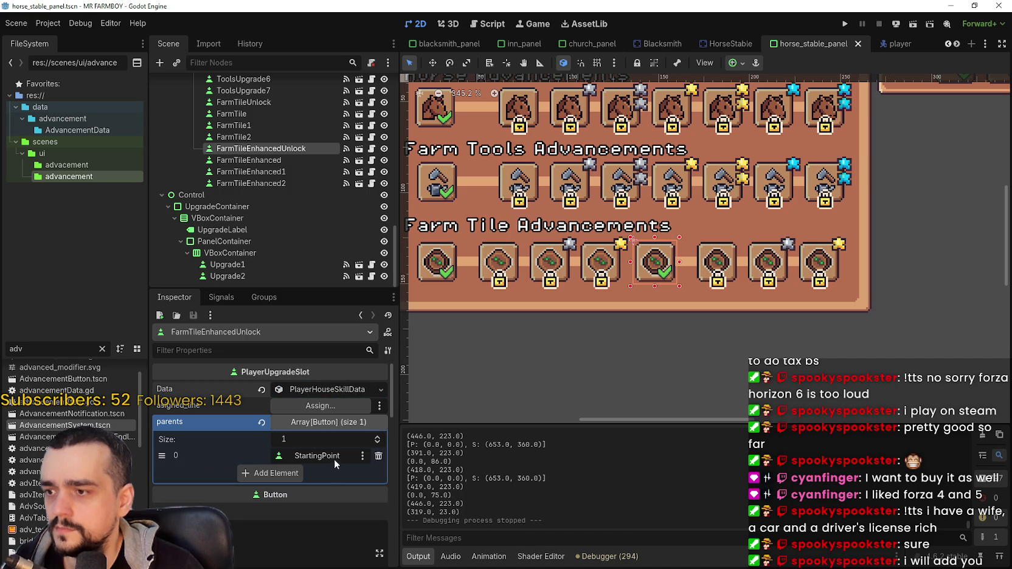
{"action": "scroll", "coordinate": [334, 459], "scroll_direction": "down", "scroll_amount": 5}
{"action": "scroll", "coordinate": [337, 425], "scroll_direction": "down", "scroll_amount": 10}
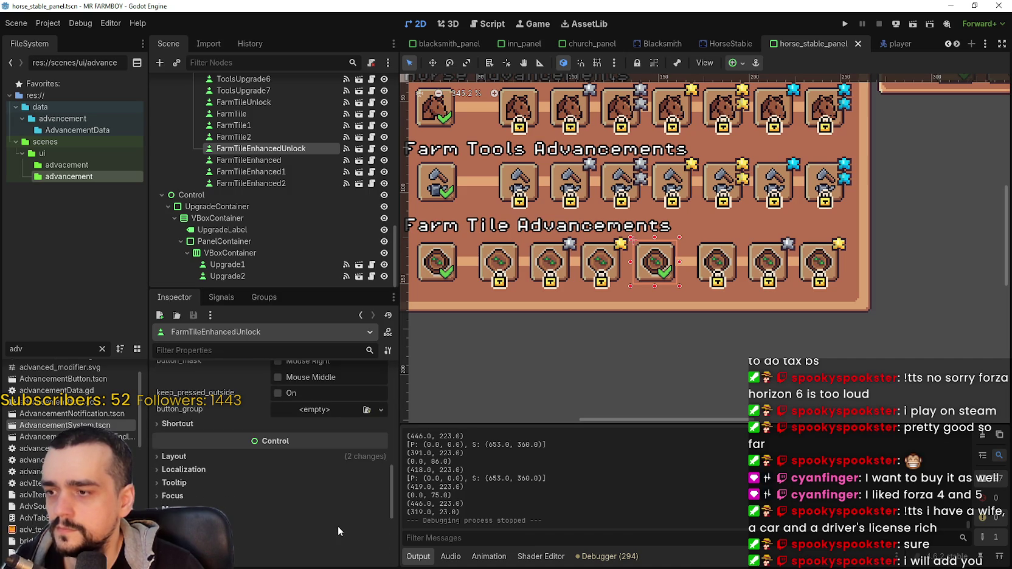
{"action": "left_click", "coordinate": [714, 275]}
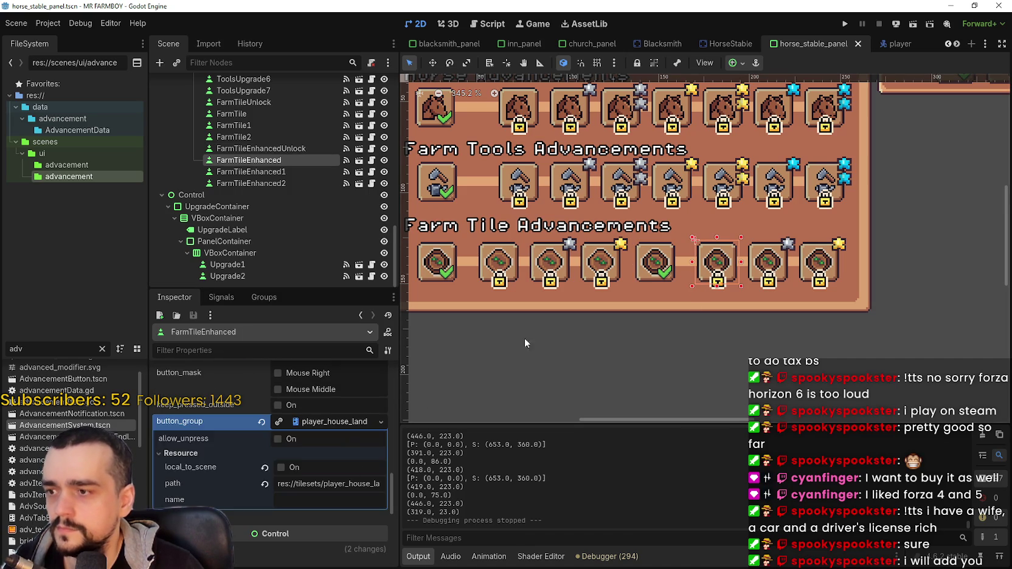
{"action": "scroll", "coordinate": [336, 510], "scroll_direction": "up", "scroll_amount": 3}
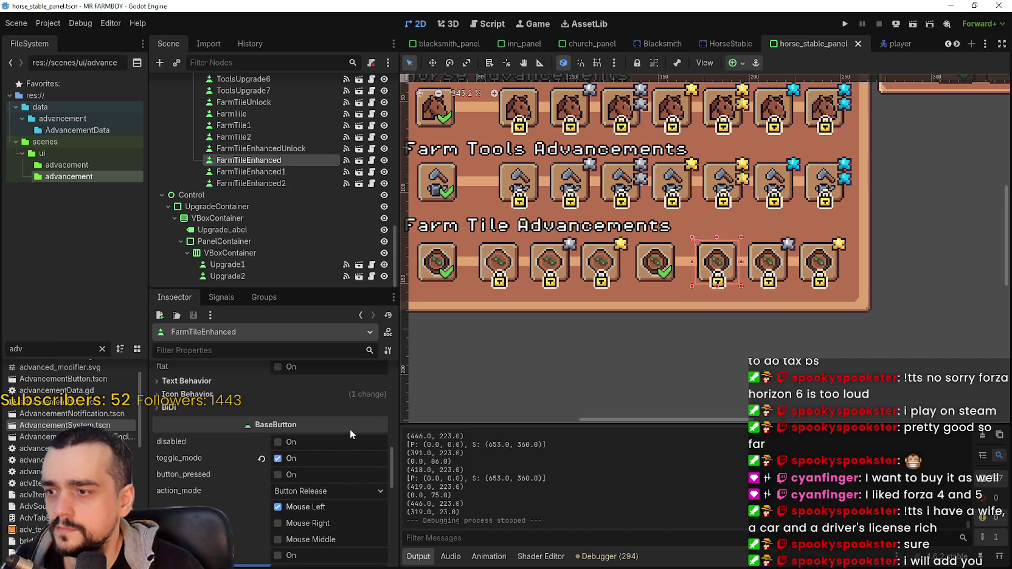
{"action": "left_click", "coordinate": [662, 266]}
{"action": "scroll", "coordinate": [298, 437], "scroll_direction": "up", "scroll_amount": 5}
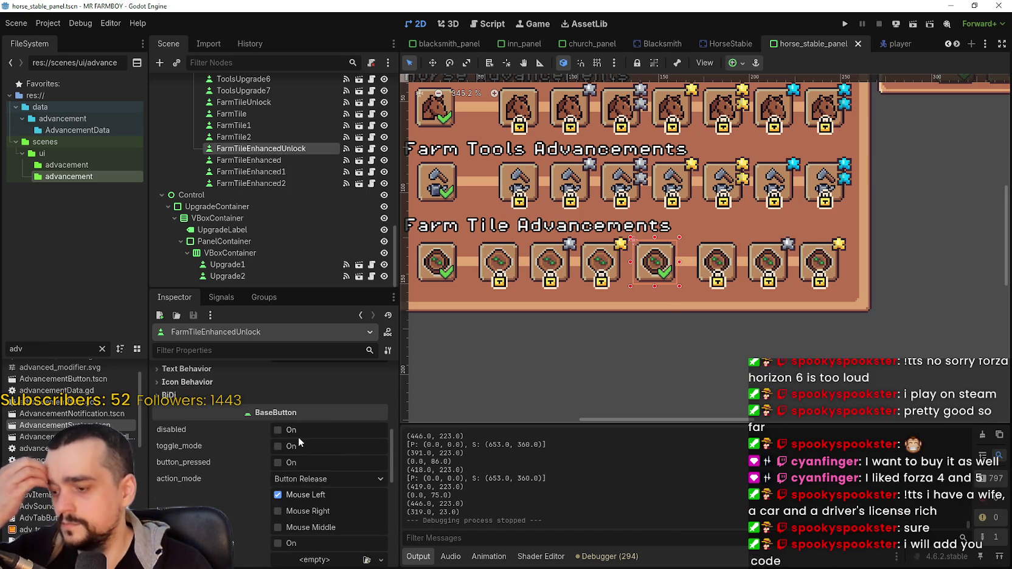
{"action": "scroll", "coordinate": [298, 437], "scroll_direction": "up", "scroll_amount": 1}
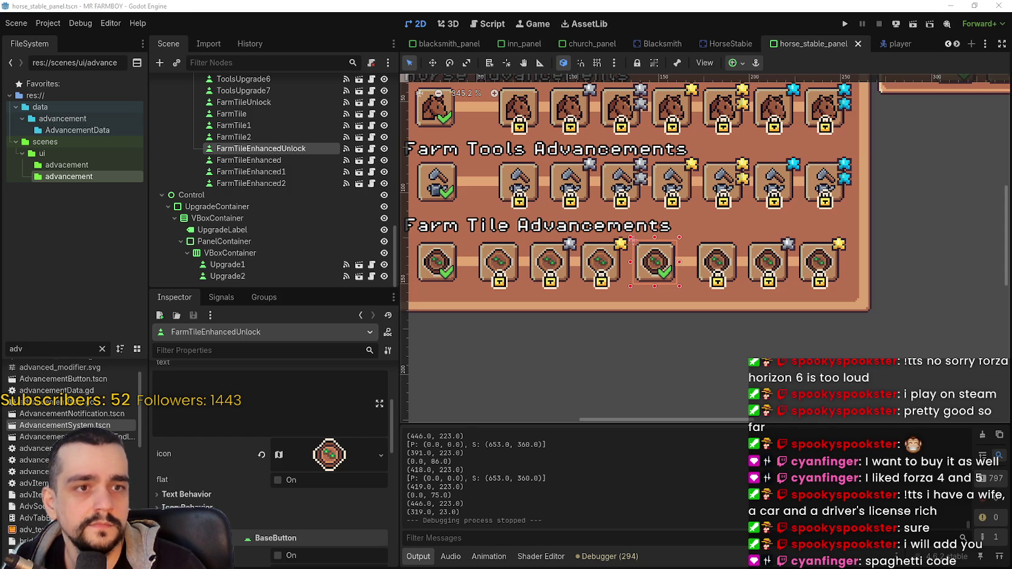
{"action": "scroll", "coordinate": [745, 280], "scroll_direction": "up", "scroll_amount": 1}
{"action": "scroll", "coordinate": [729, 277], "scroll_direction": "up", "scroll_amount": 2}
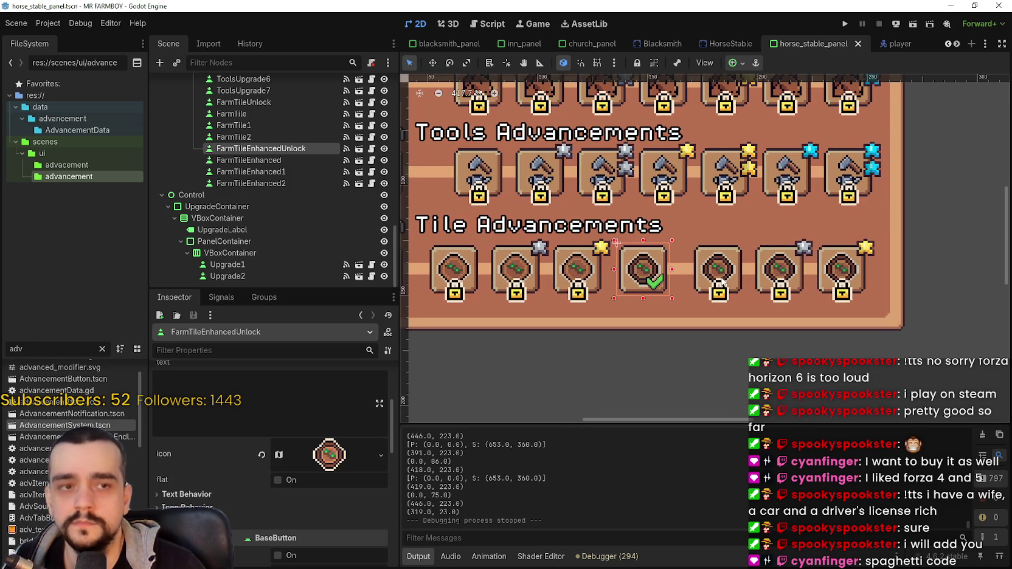
{"action": "left_click", "coordinate": [862, 273]}
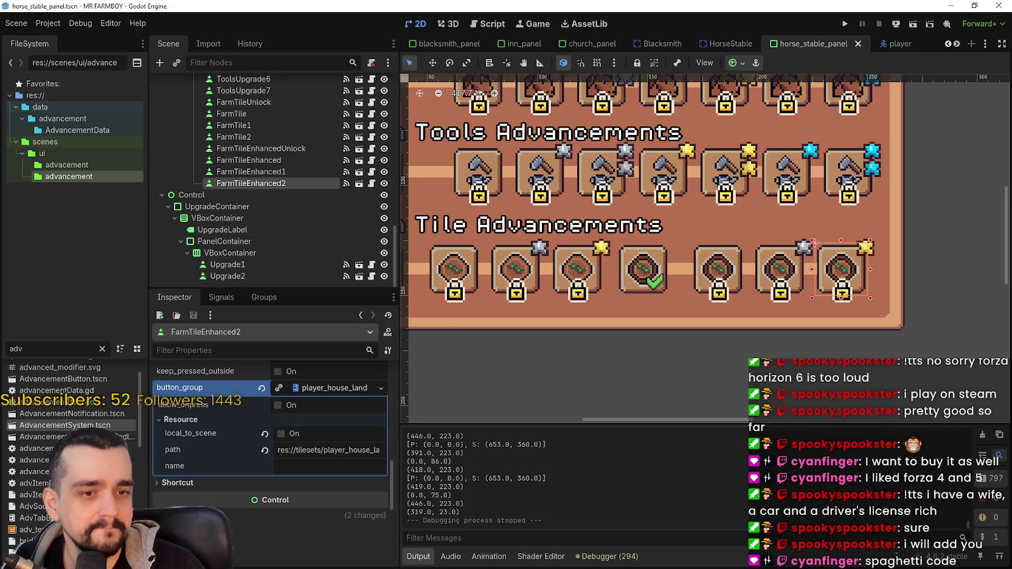
{"action": "scroll", "coordinate": [566, 346], "scroll_direction": "down", "scroll_amount": 3}
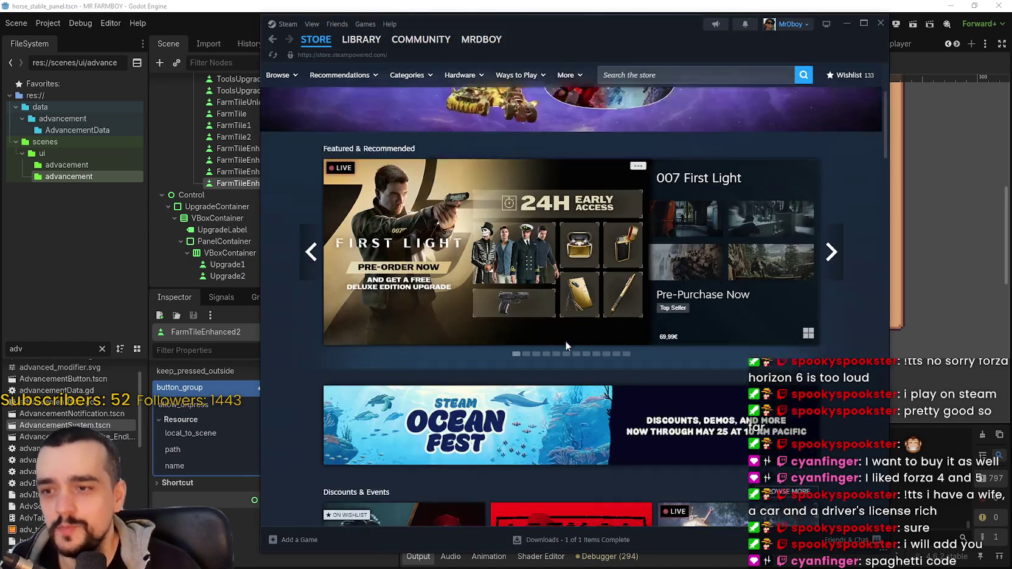
Open the store front's Top Sellers list and its full results page.
{"action": "scroll", "coordinate": [489, 300], "scroll_direction": "down", "scroll_amount": 10}
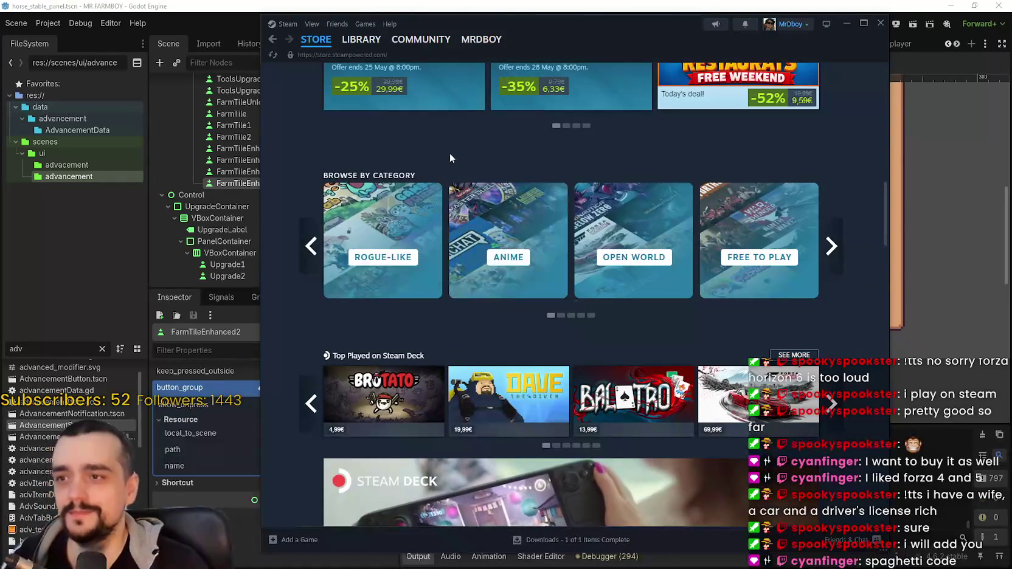
{"action": "scroll", "coordinate": [469, 328], "scroll_direction": "down", "scroll_amount": 13}
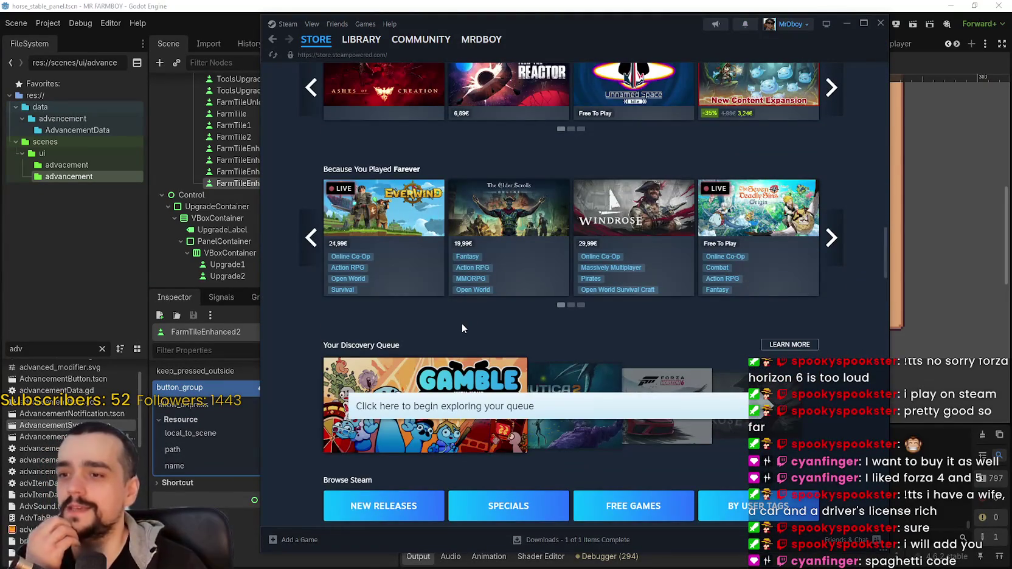
{"action": "scroll", "coordinate": [453, 298], "scroll_direction": "down", "scroll_amount": 10}
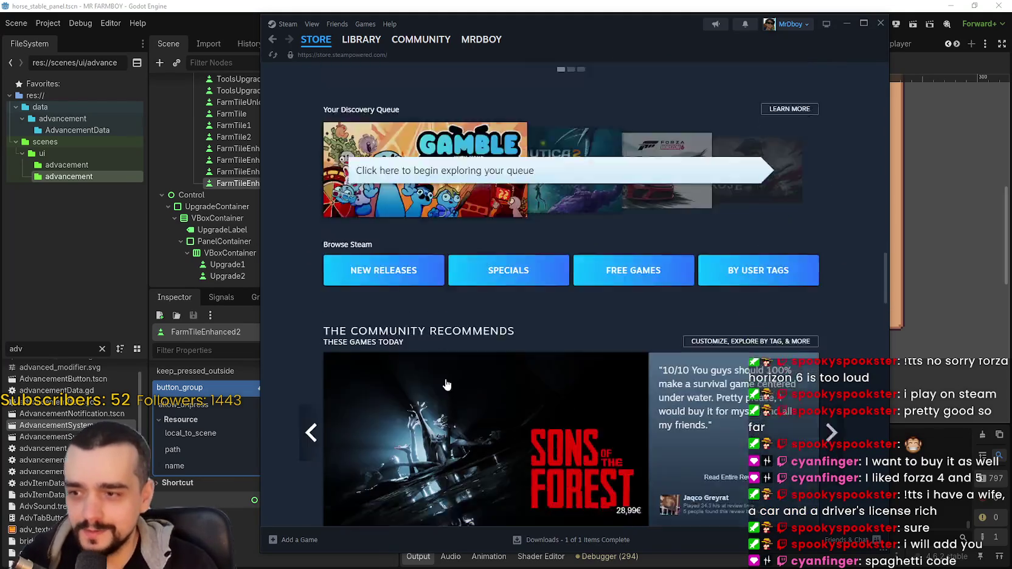
{"action": "scroll", "coordinate": [443, 396], "scroll_direction": "down", "scroll_amount": 5}
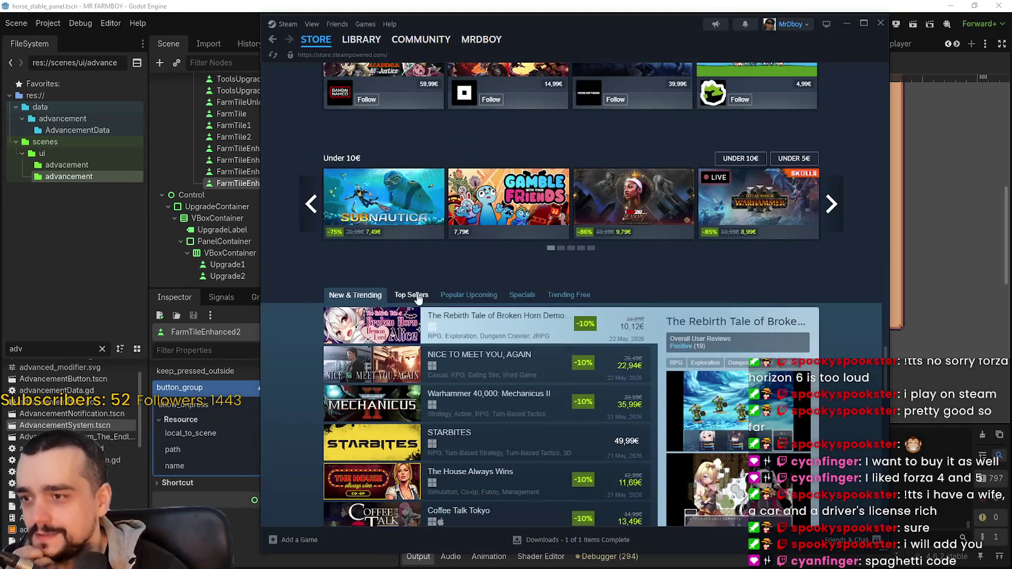
{"action": "left_click", "coordinate": [418, 295]}
{"action": "scroll", "coordinate": [545, 246], "scroll_direction": "down", "scroll_amount": 2}
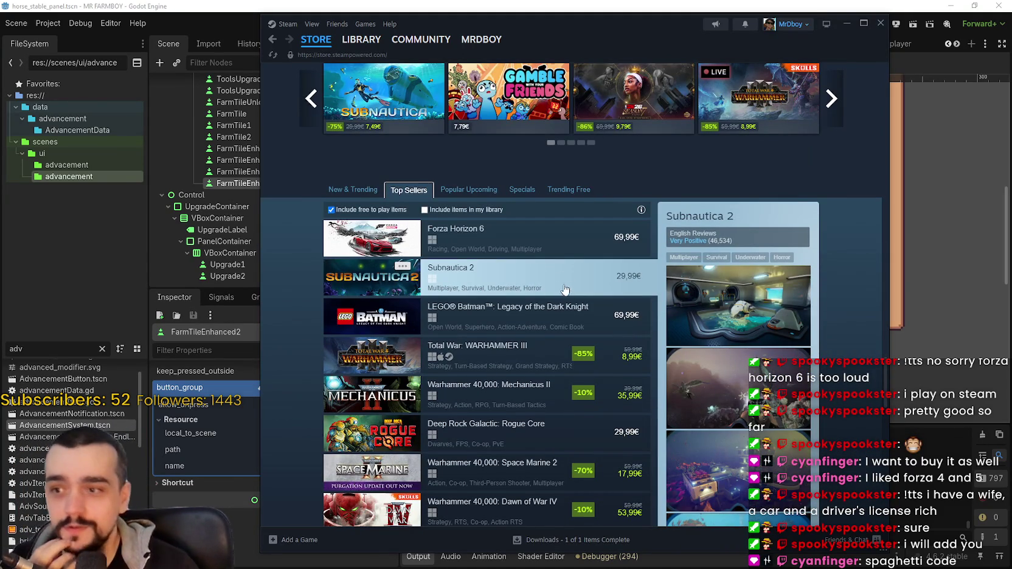
{"action": "scroll", "coordinate": [563, 288], "scroll_direction": "down", "scroll_amount": 1}
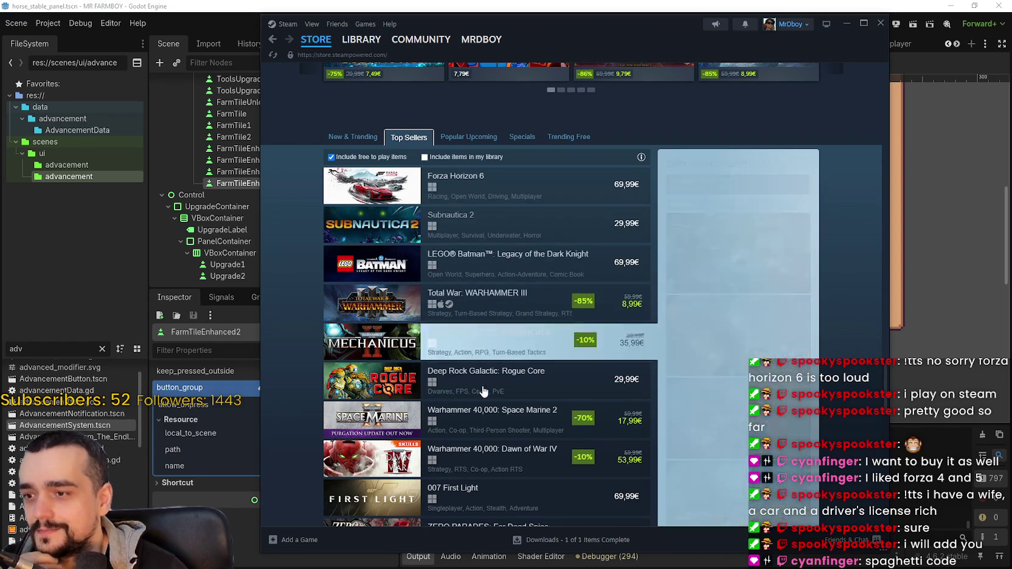
{"action": "scroll", "coordinate": [515, 437], "scroll_direction": "down", "scroll_amount": 1}
{"action": "left_click", "coordinate": [623, 514]}
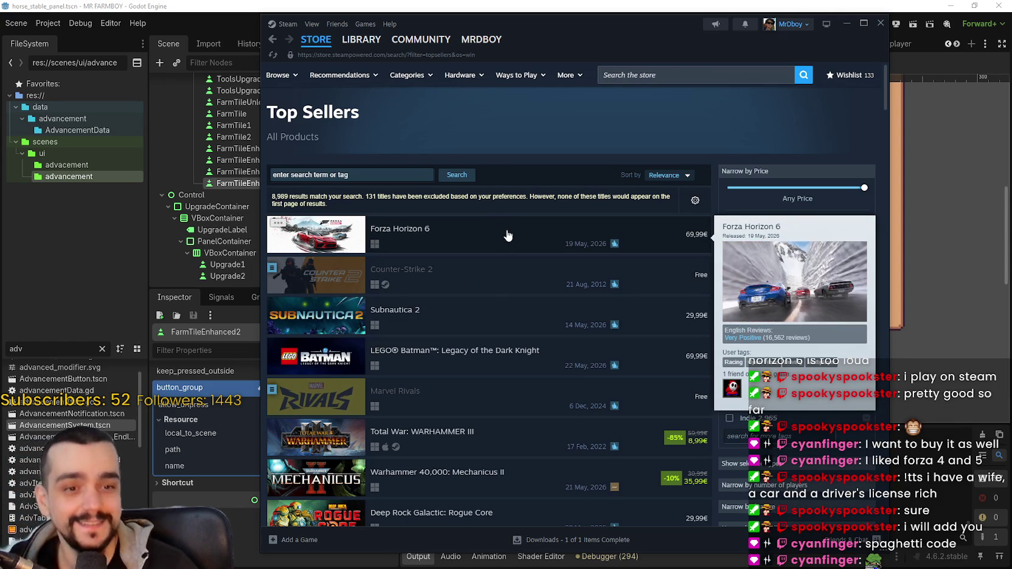
Scroll down Steam's Top Sellers results until the PEAK preview card appears.
{"action": "scroll", "coordinate": [508, 235], "scroll_direction": "down", "scroll_amount": 8}
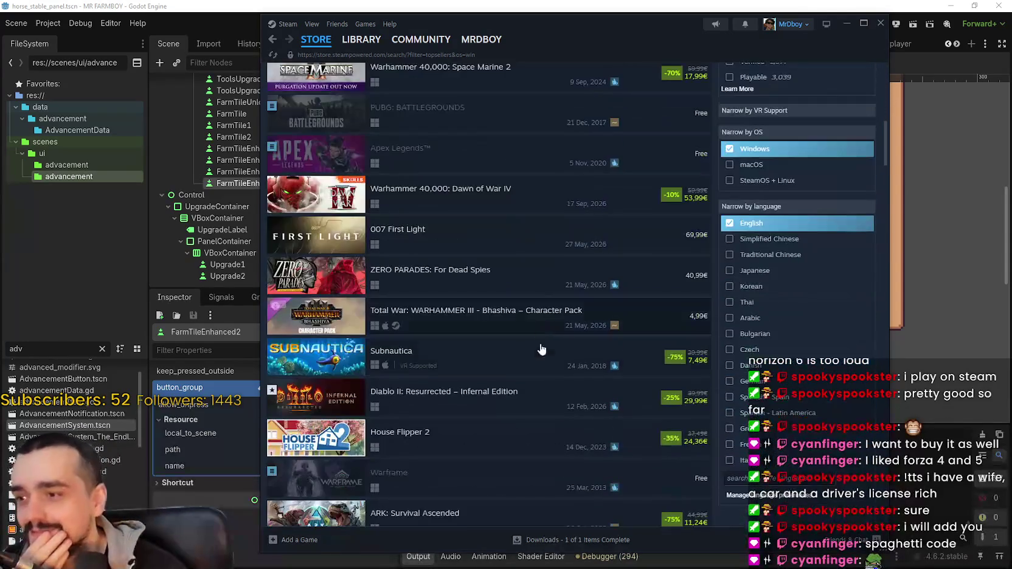
{"action": "scroll", "coordinate": [535, 349], "scroll_direction": "down", "scroll_amount": 5}
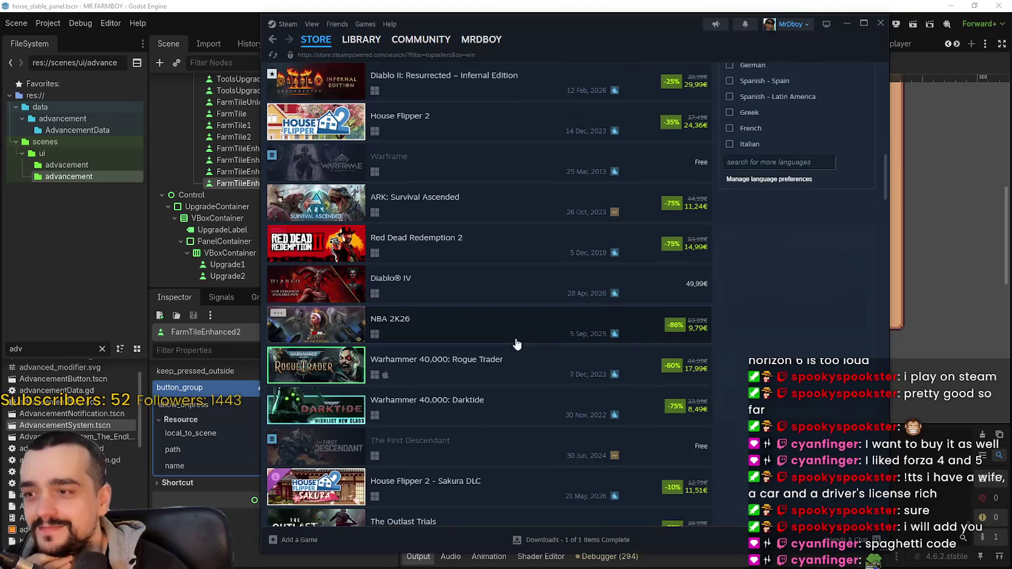
{"action": "scroll", "coordinate": [658, 505], "scroll_direction": "down", "scroll_amount": 3}
{"action": "scroll", "coordinate": [462, 380], "scroll_direction": "down", "scroll_amount": 7}
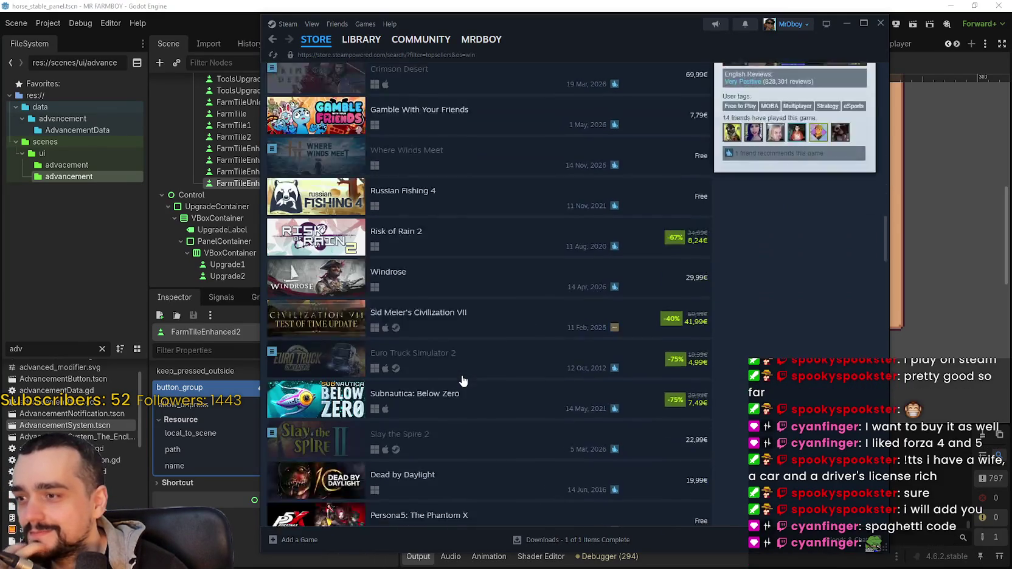
{"action": "scroll", "coordinate": [463, 380], "scroll_direction": "down", "scroll_amount": 1}
{"action": "mouse_move", "coordinate": [477, 231]}
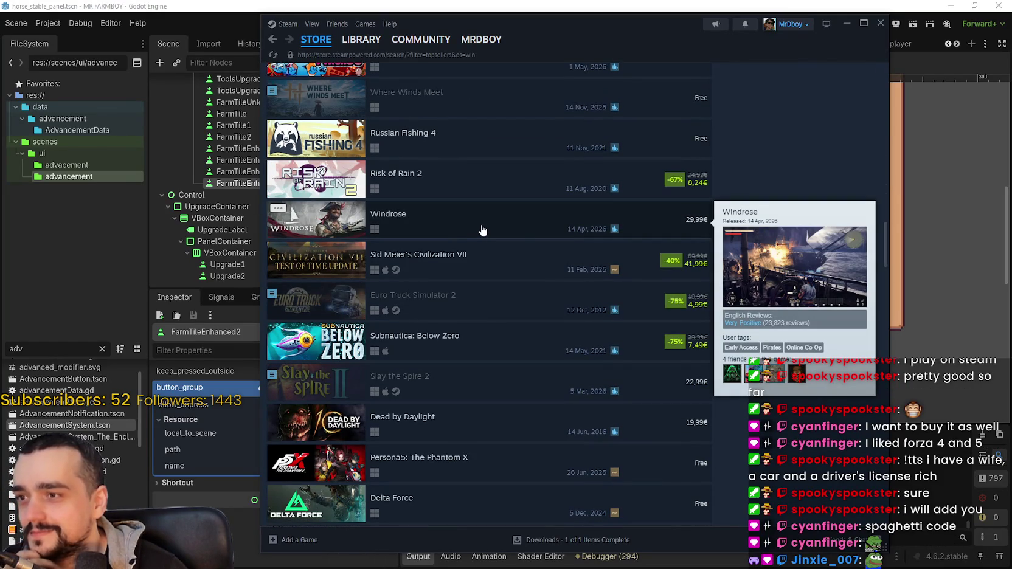
{"action": "scroll", "coordinate": [459, 380], "scroll_direction": "down", "scroll_amount": 6}
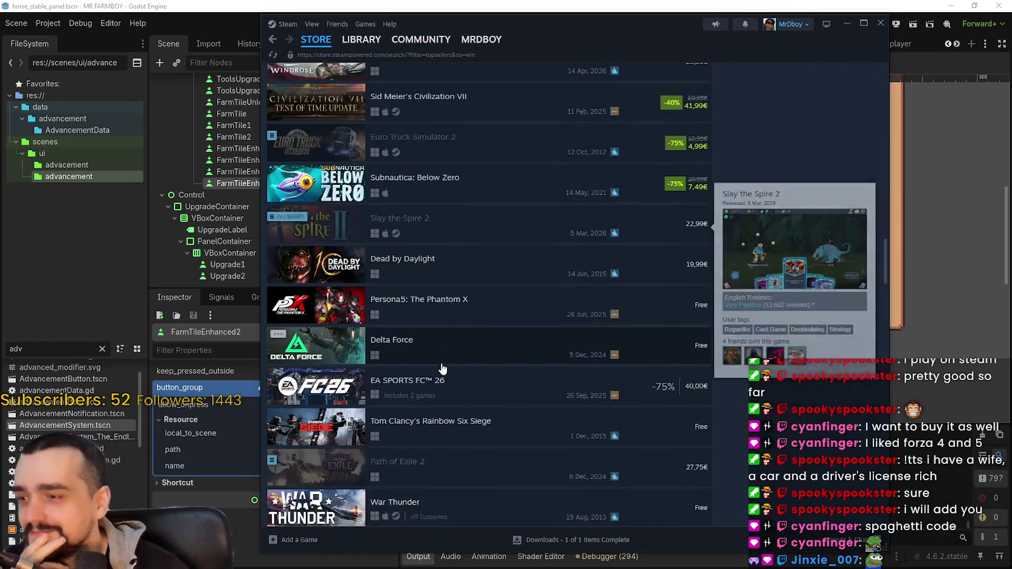
{"action": "scroll", "coordinate": [440, 364], "scroll_direction": "down", "scroll_amount": 4}
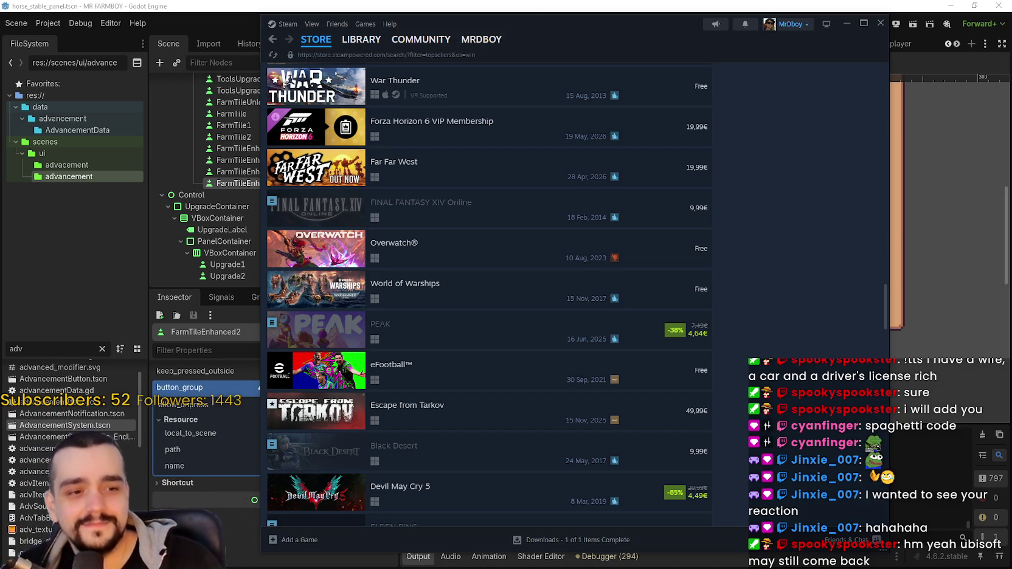
{"action": "mouse_move", "coordinate": [680, 330]}
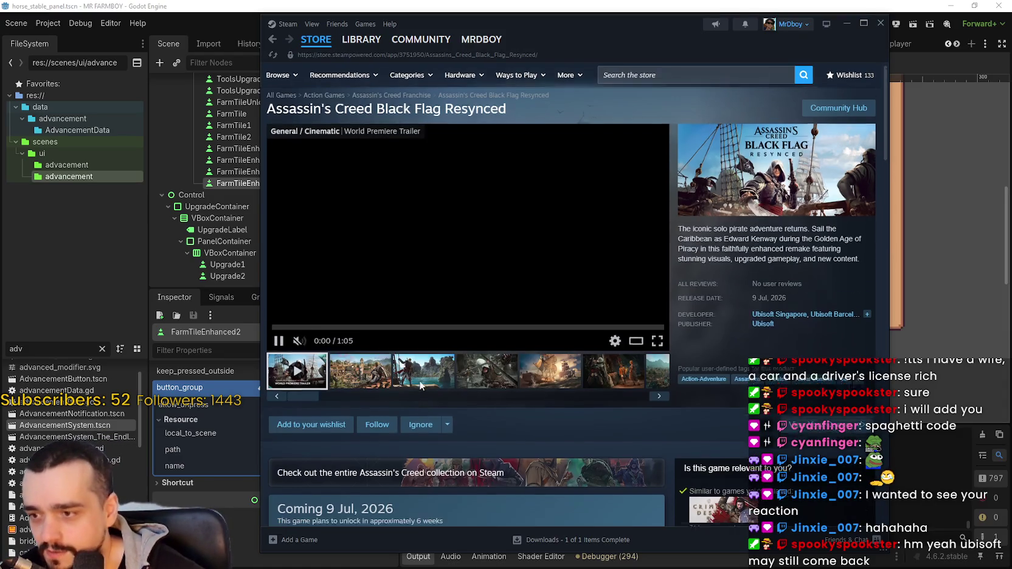
Collapse the live broadcast, view the third and ship screenshots, then open a new Brave tab.
{"action": "scroll", "coordinate": [862, 149], "scroll_direction": "up", "scroll_amount": 2}
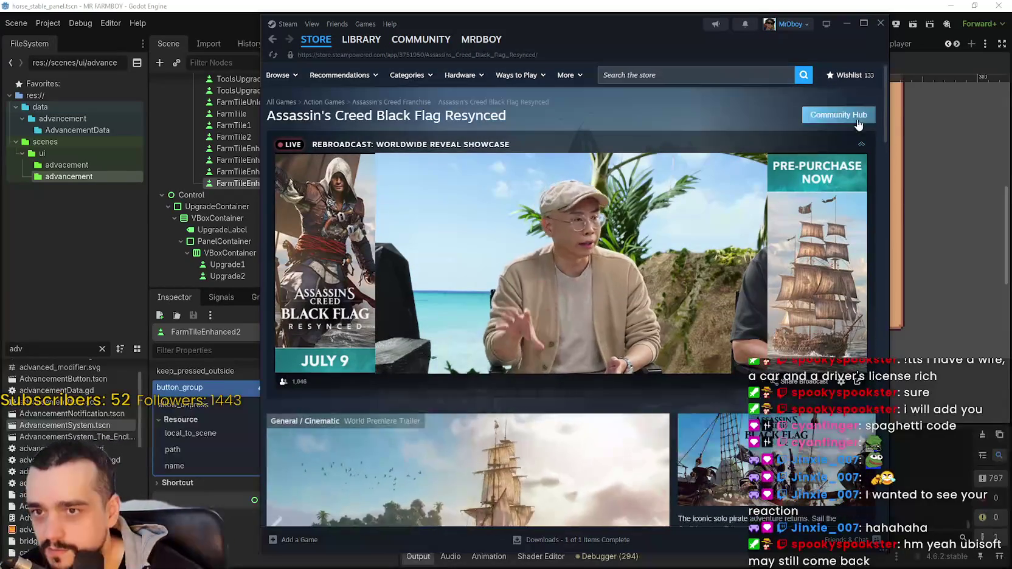
{"action": "left_click", "coordinate": [862, 146]}
{"action": "left_click", "coordinate": [453, 425]}
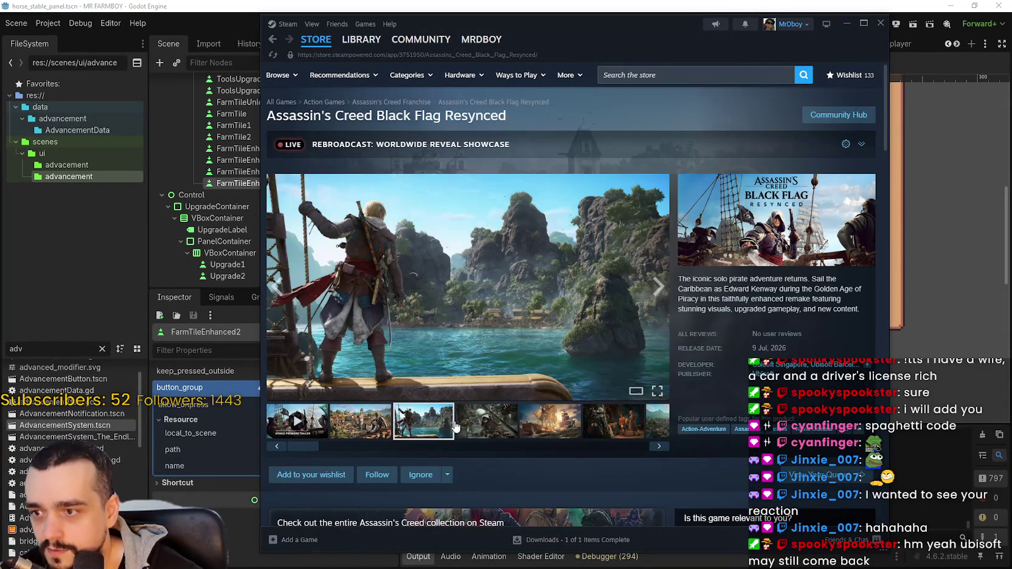
{"action": "left_click", "coordinate": [536, 420]}
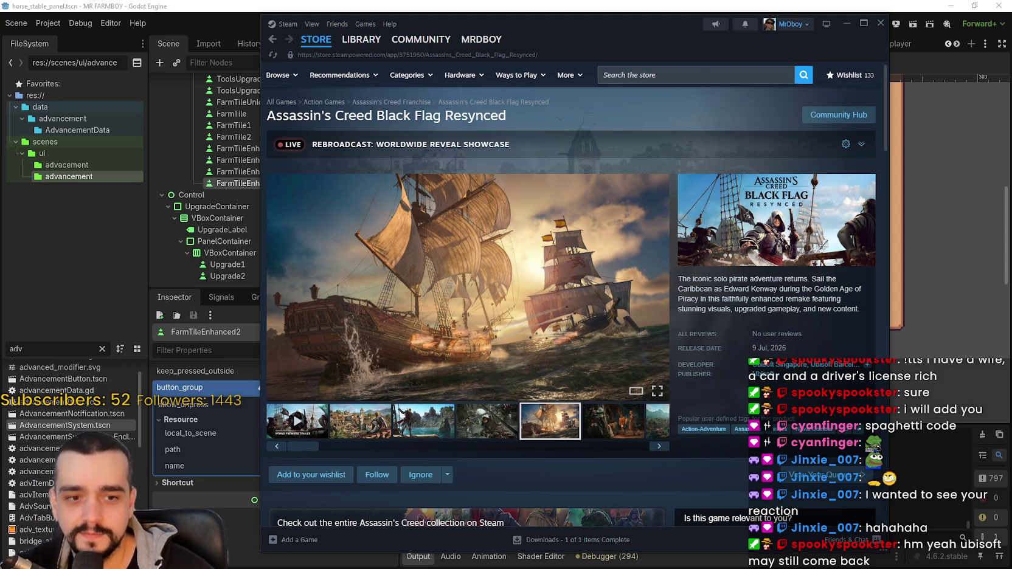
{"action": "key", "text": "alt+Tab"}
{"action": "left_click", "coordinate": [910, 10]}
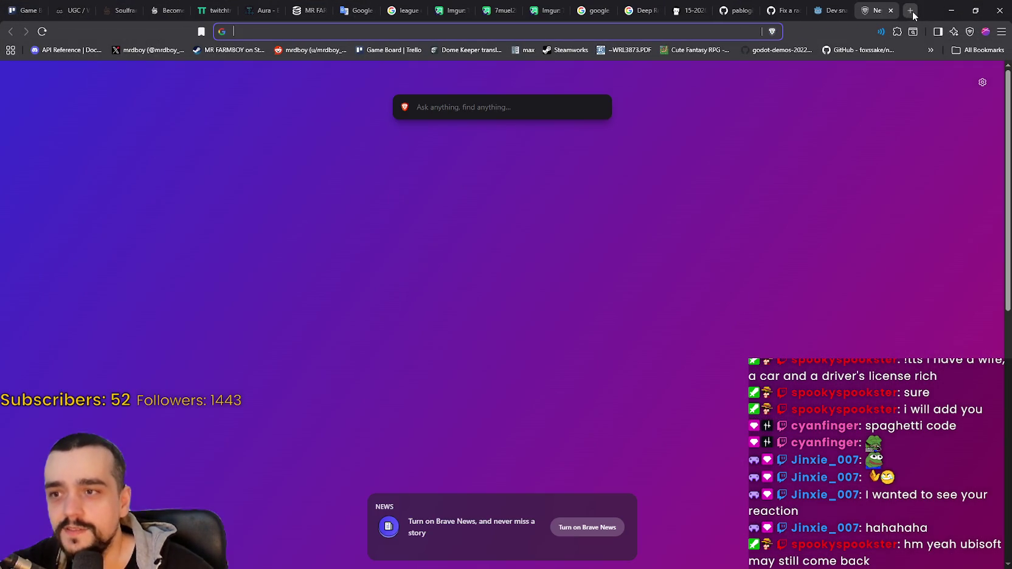
Search Google for 'ubisoft stock' and select the 5,31 price and 13,51% change.
{"action": "type", "text": "ubisof"}
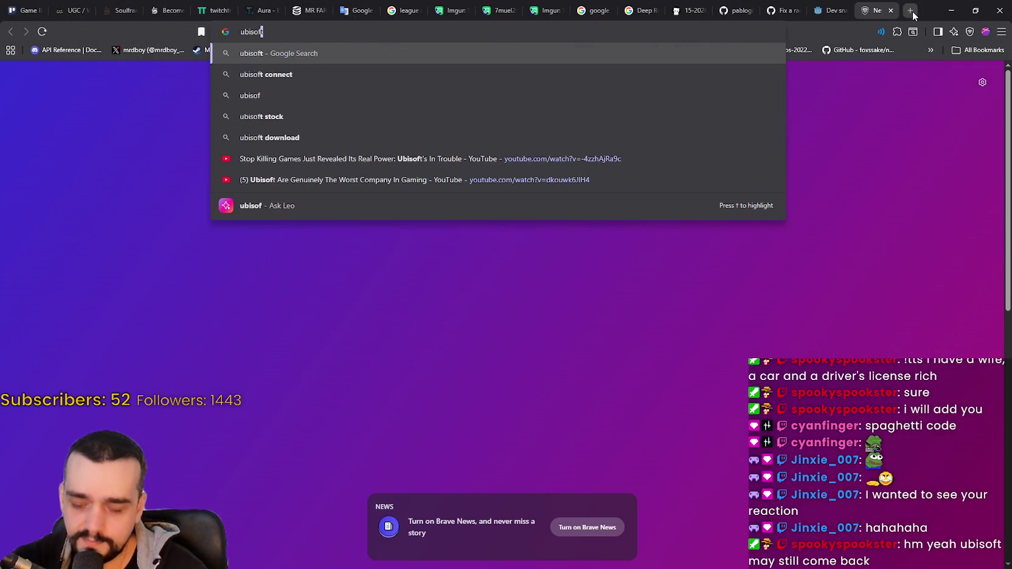
{"action": "type", "text": "t stock"}
{"action": "key", "text": "Return"}
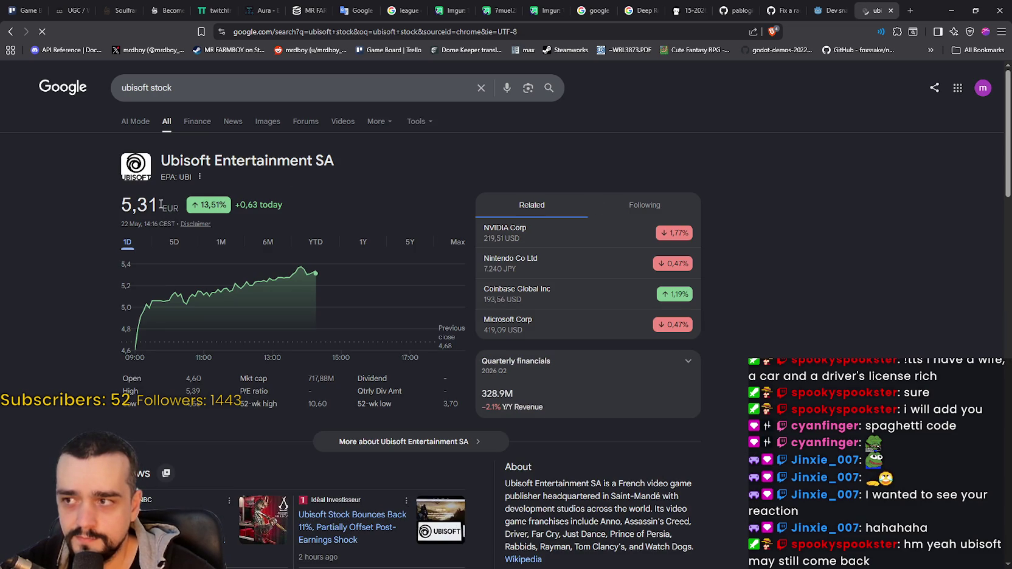
{"action": "double_click", "coordinate": [139, 204]}
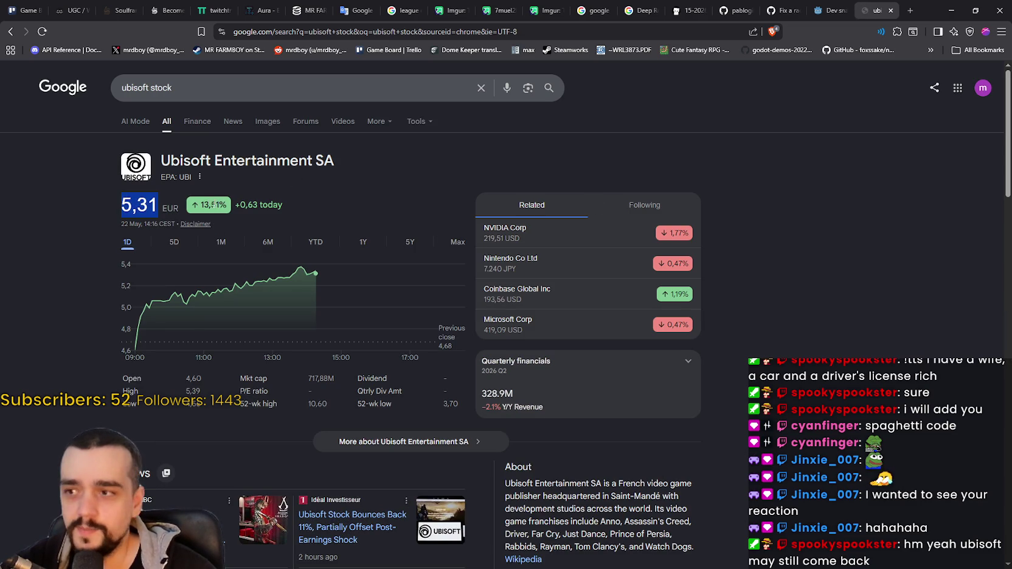
{"action": "double_click", "coordinate": [213, 204]}
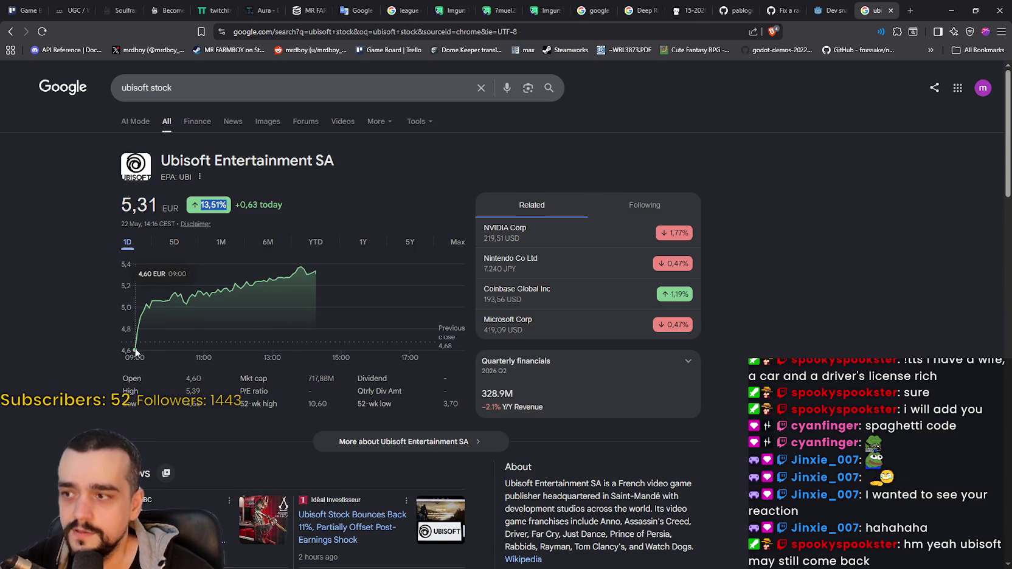
View Ubisoft's price chart over 5D, YTD, 5Y and Max ranges, then return to Steam.
{"action": "left_click", "coordinate": [175, 245]}
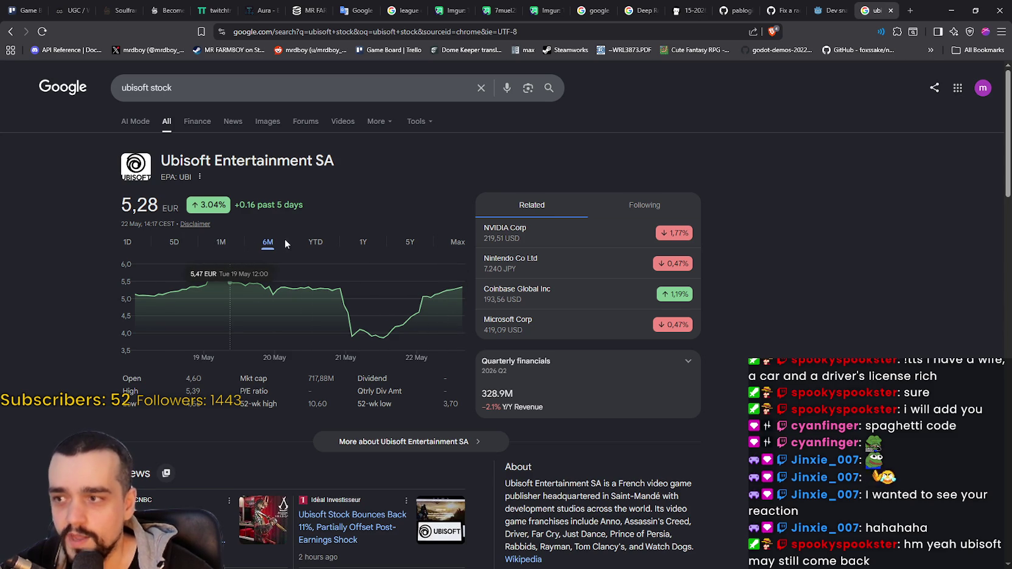
{"action": "left_click", "coordinate": [309, 243]}
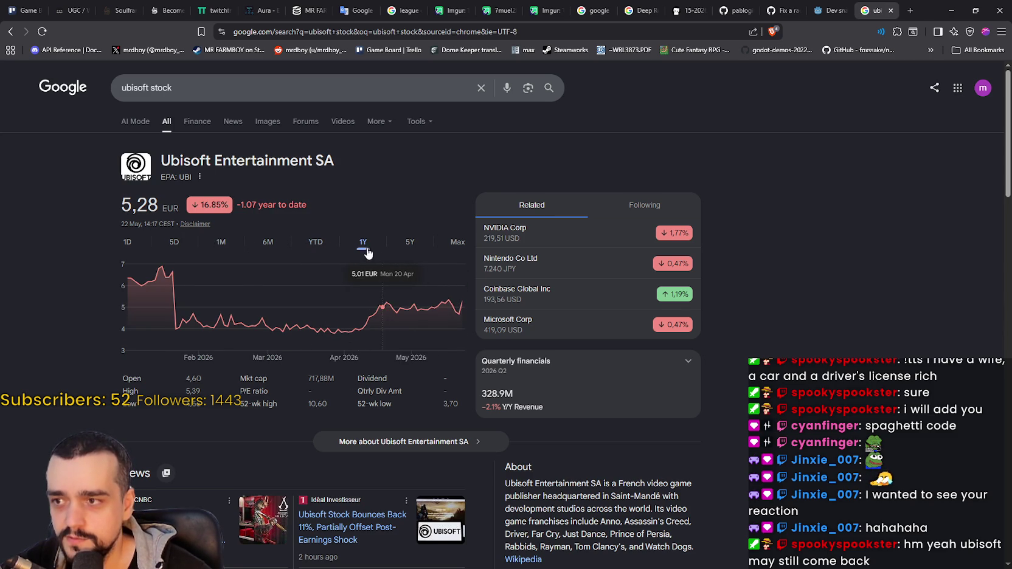
{"action": "left_click", "coordinate": [411, 246]}
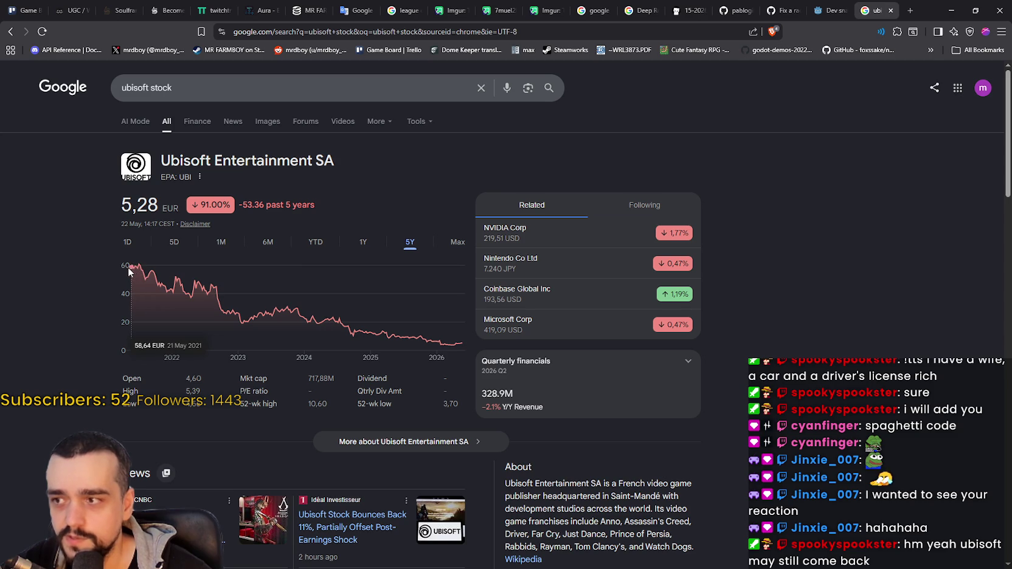
{"action": "left_click", "coordinate": [457, 242]}
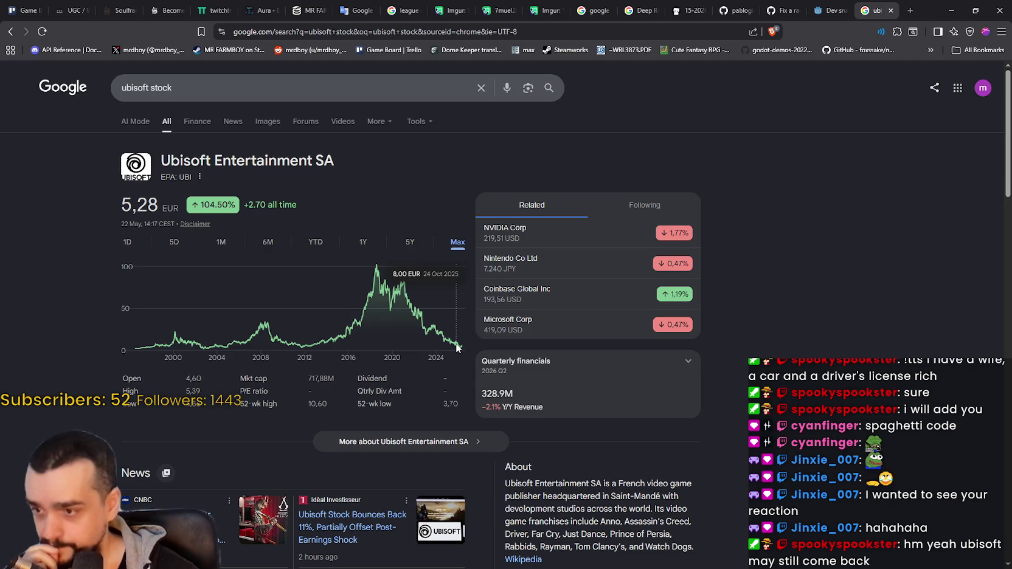
{"action": "scroll", "coordinate": [794, 205], "scroll_direction": "down", "scroll_amount": 3}
{"action": "scroll", "coordinate": [816, 362], "scroll_direction": "up", "scroll_amount": 3}
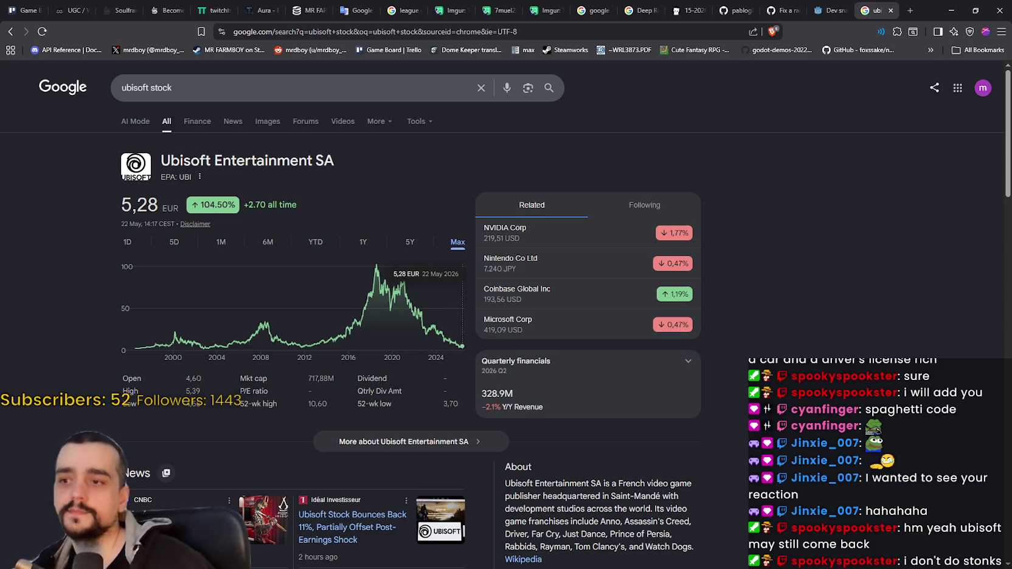
{"action": "scroll", "coordinate": [745, 478], "scroll_direction": "down", "scroll_amount": 2}
{"action": "scroll", "coordinate": [740, 477], "scroll_direction": "down", "scroll_amount": 2}
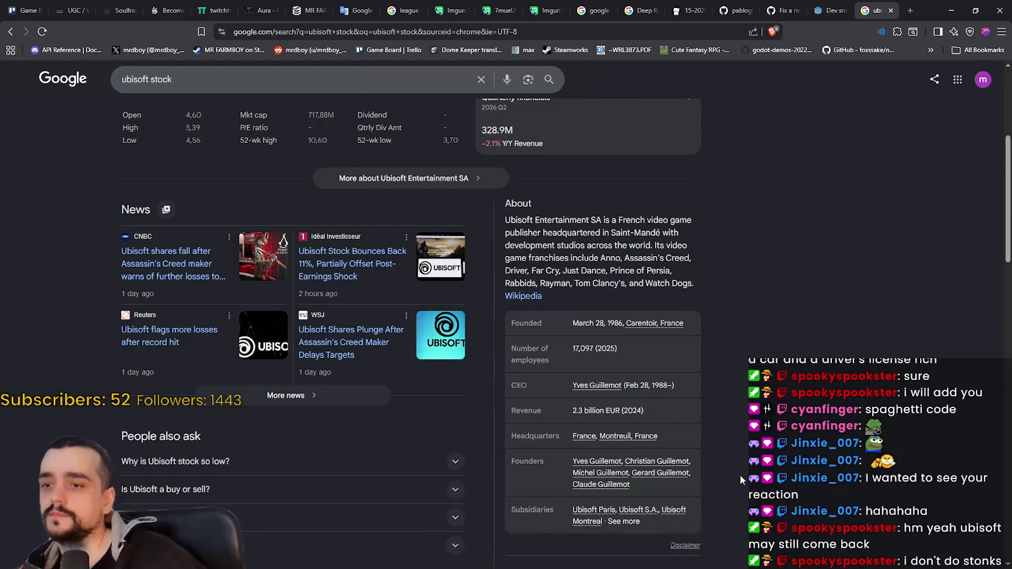
{"action": "scroll", "coordinate": [740, 479], "scroll_direction": "up", "scroll_amount": 4}
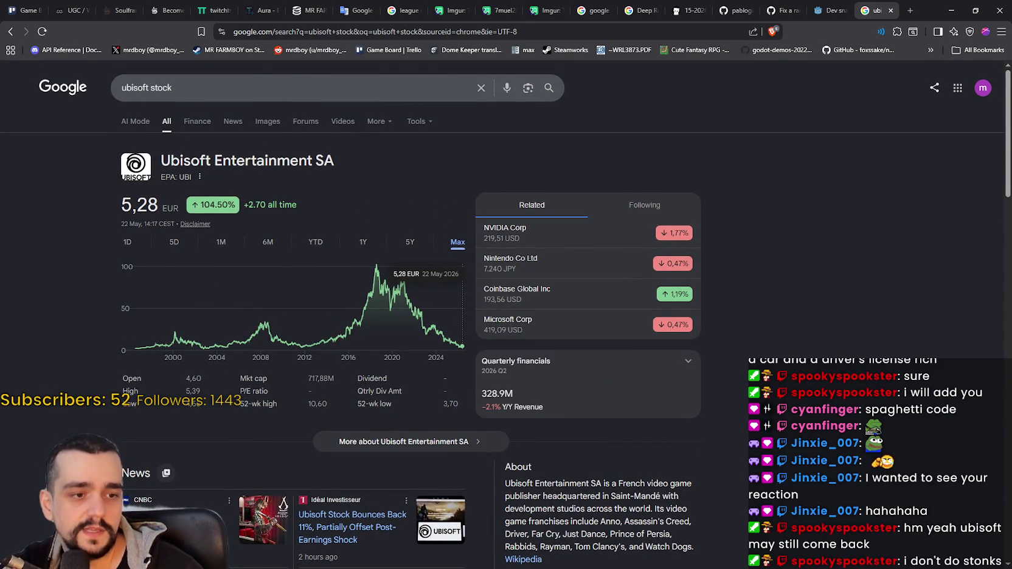
{"action": "key", "text": "alt+Tab"}
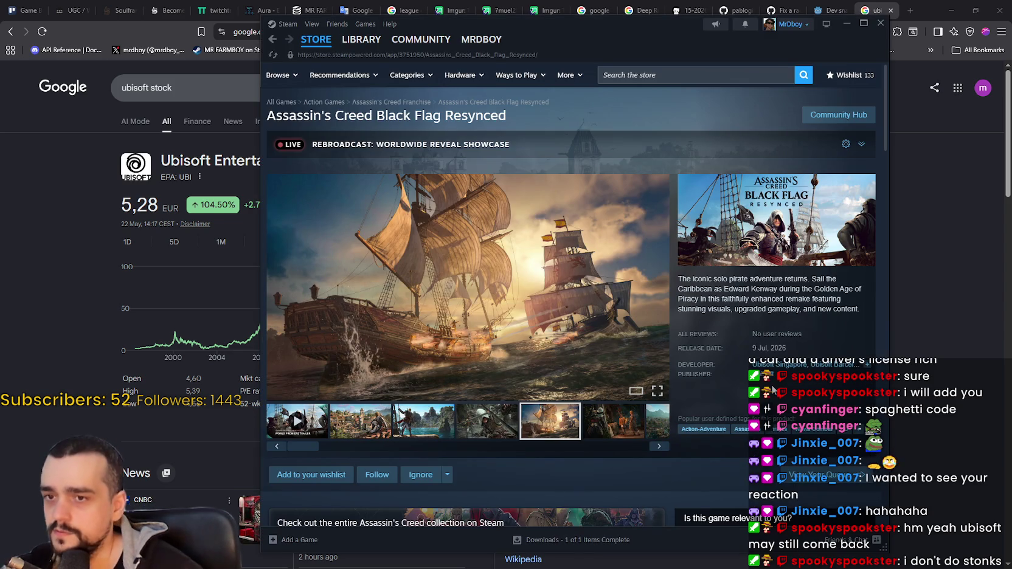
{"action": "left_click", "coordinate": [521, 353]}
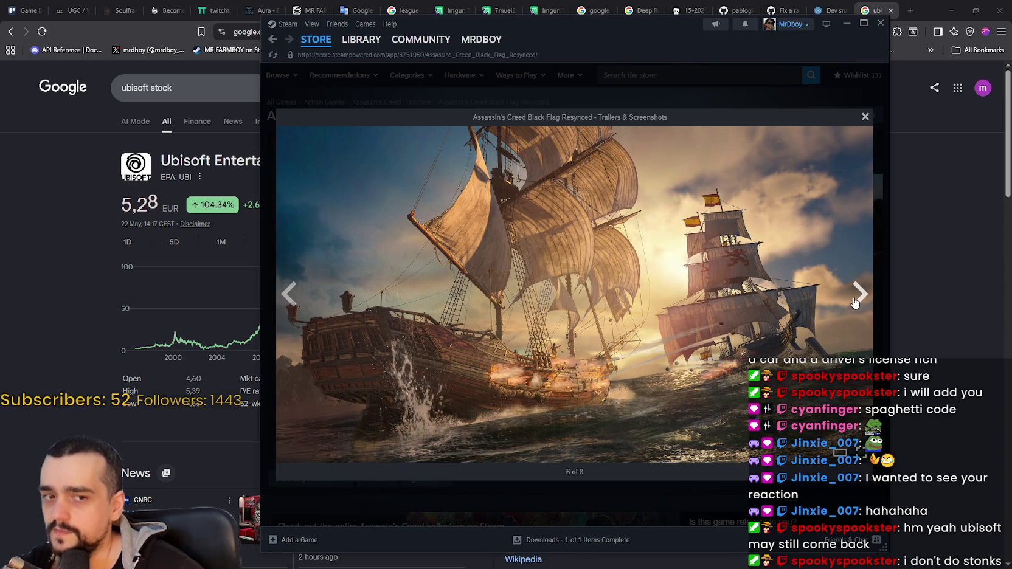
{"action": "left_click", "coordinate": [855, 297]}
{"action": "left_click", "coordinate": [855, 299]}
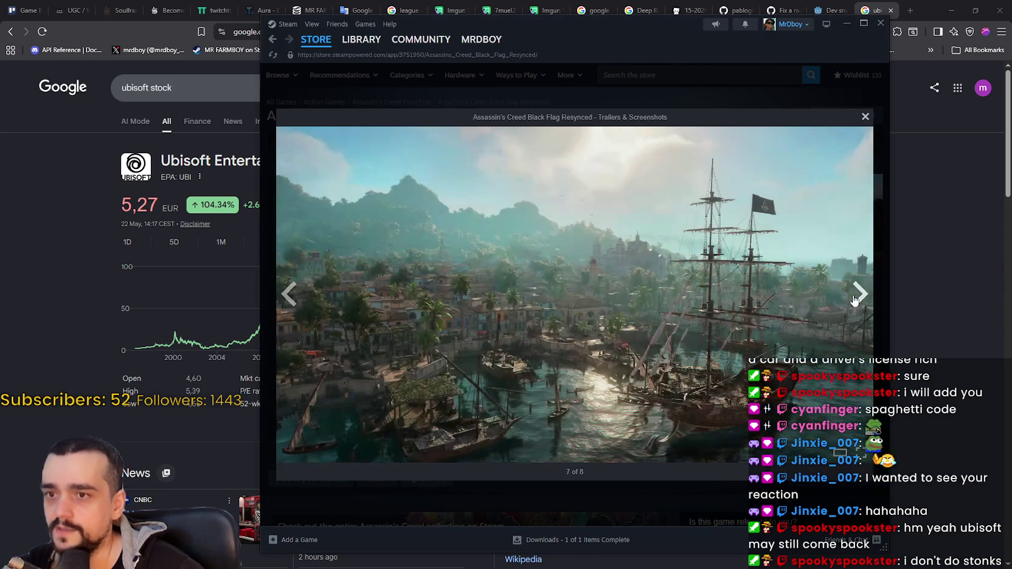
{"action": "left_click", "coordinate": [855, 300]}
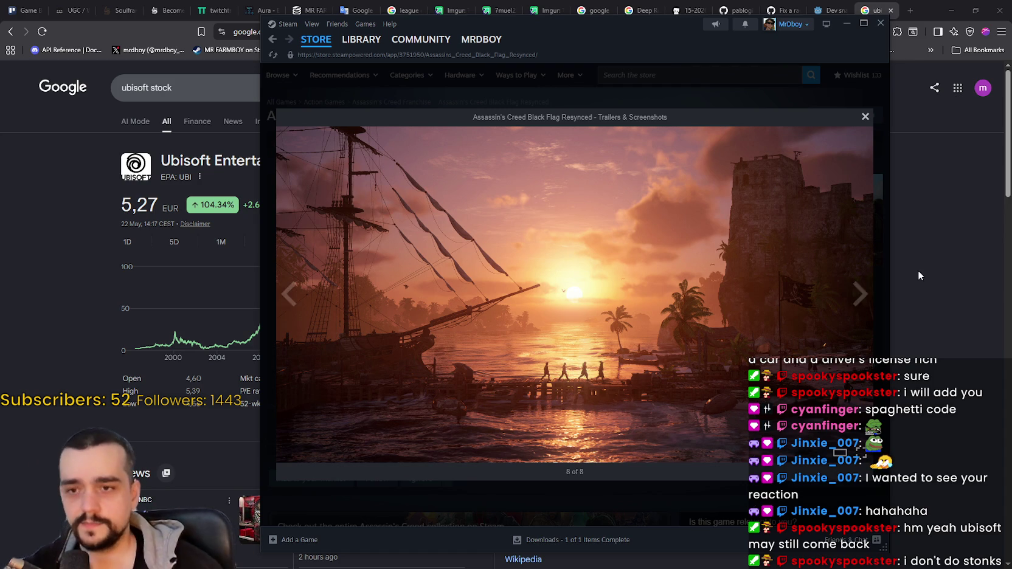
{"action": "left_click", "coordinate": [858, 295]}
{"action": "left_click", "coordinate": [861, 301]}
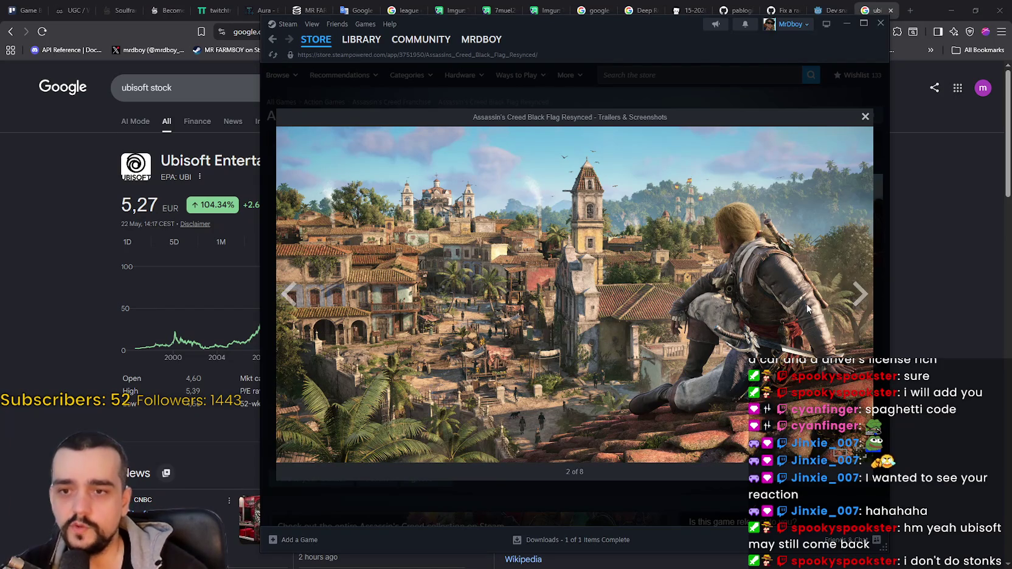
{"action": "left_click", "coordinate": [857, 298]}
{"action": "left_click", "coordinate": [858, 299]}
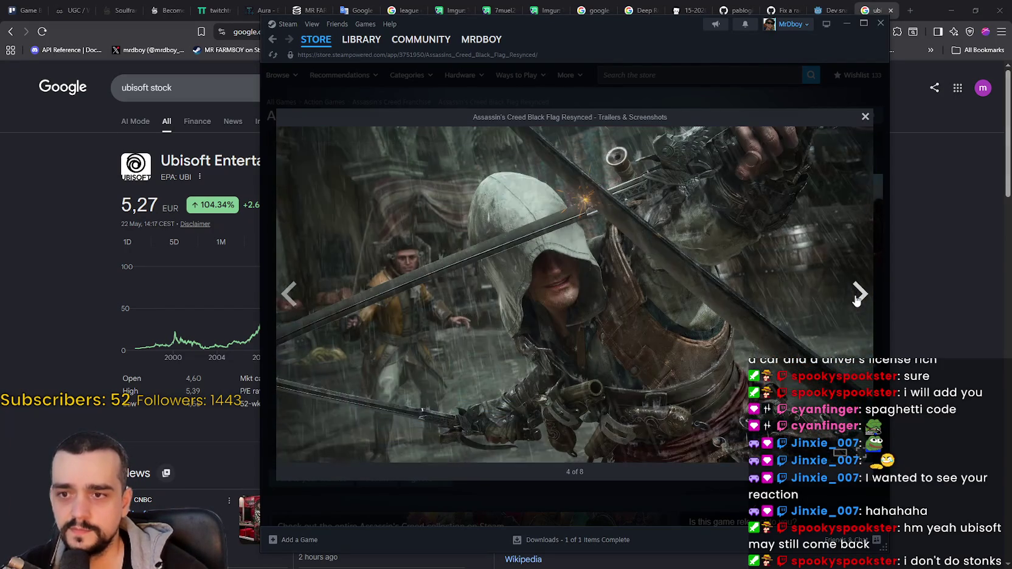
{"action": "left_click", "coordinate": [856, 298]}
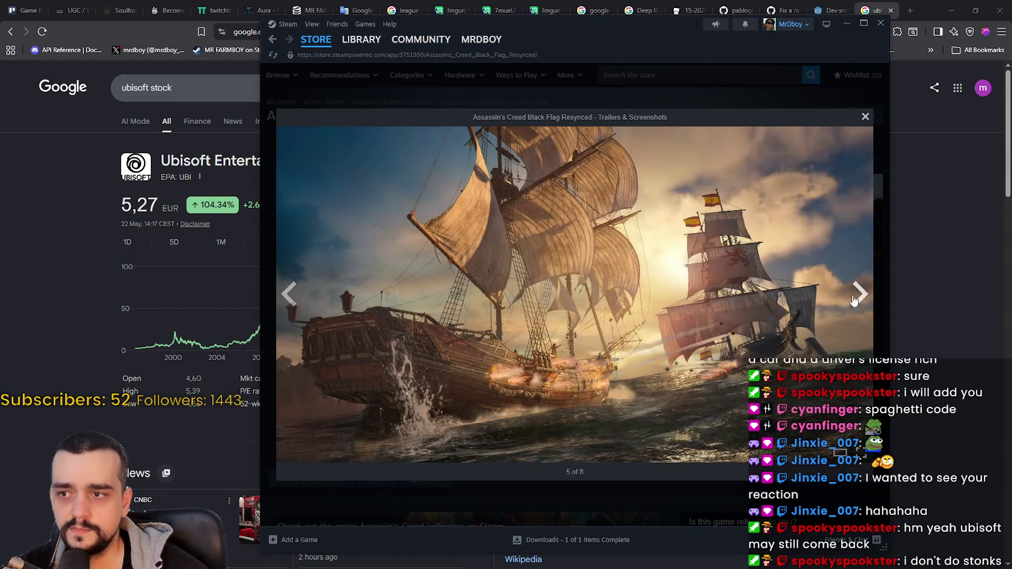
{"action": "left_click", "coordinate": [855, 298]}
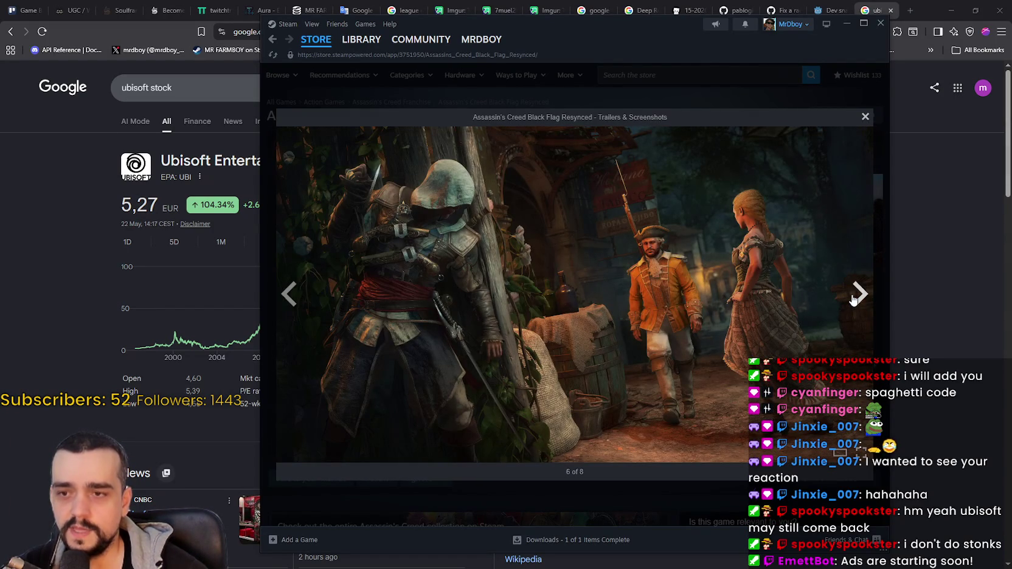
{"action": "left_click", "coordinate": [855, 298]}
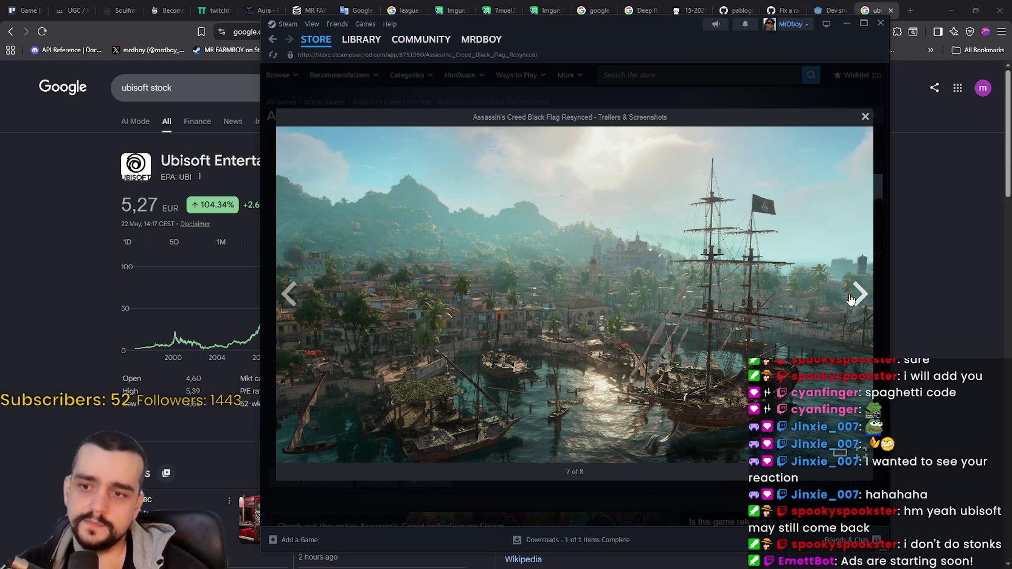
{"action": "left_click", "coordinate": [858, 288]}
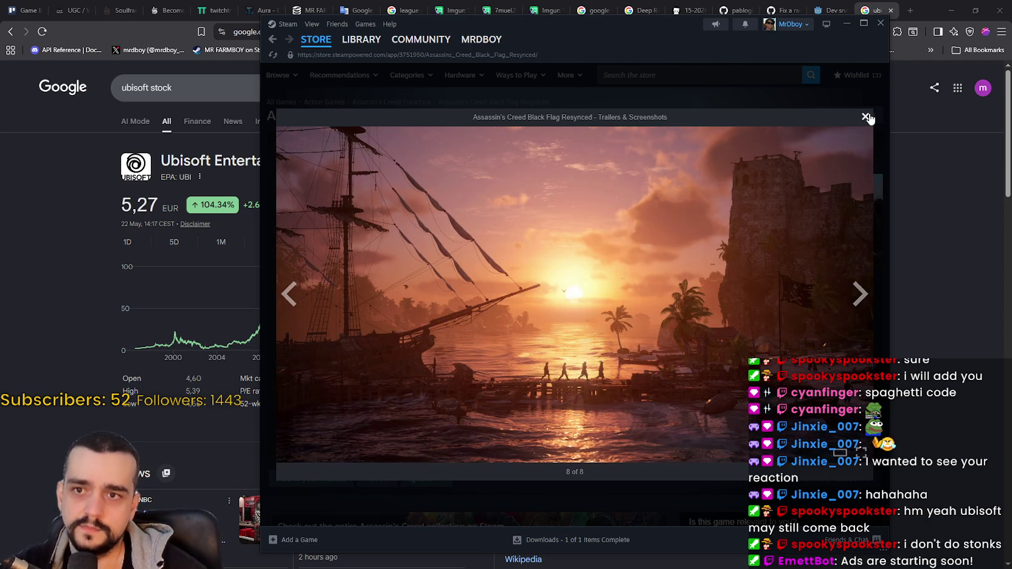
{"action": "left_click", "coordinate": [867, 117]}
{"action": "scroll", "coordinate": [629, 387], "scroll_direction": "down", "scroll_amount": 7}
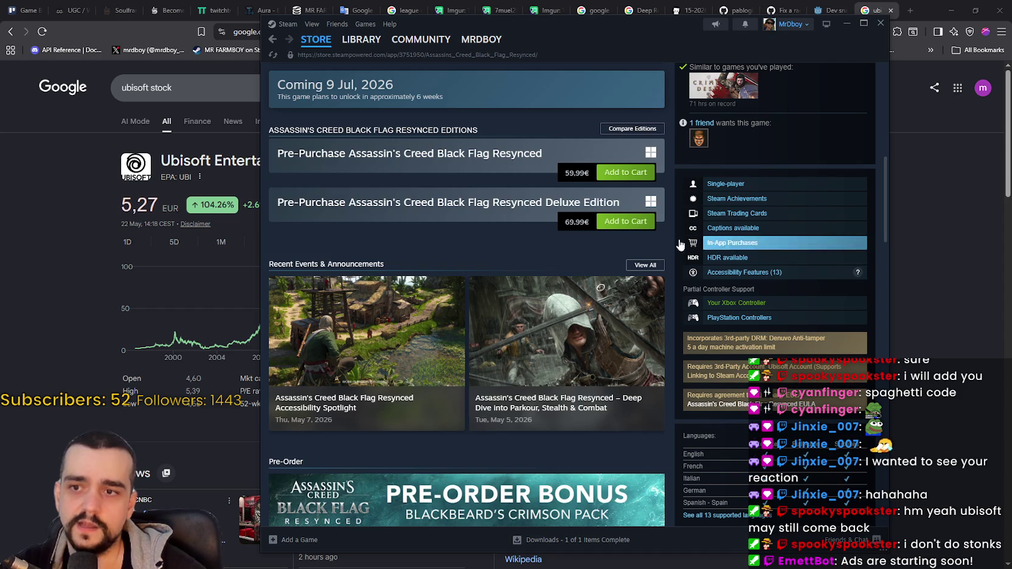
List games with in-app purchases, return to the store page and expand its description.
{"action": "left_click", "coordinate": [783, 243]}
{"action": "left_click", "coordinate": [272, 40]}
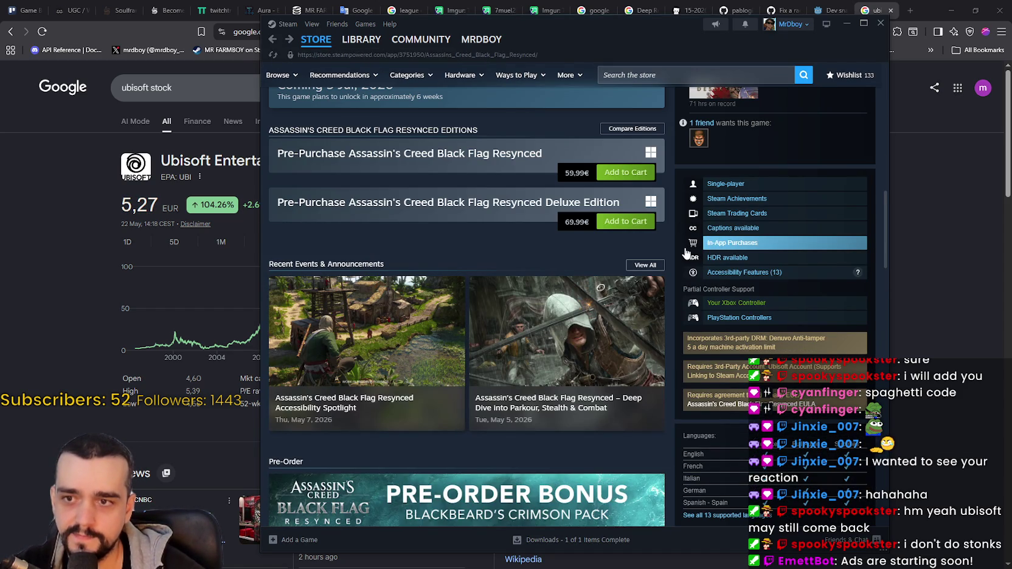
{"action": "scroll", "coordinate": [478, 430], "scroll_direction": "down", "scroll_amount": 7}
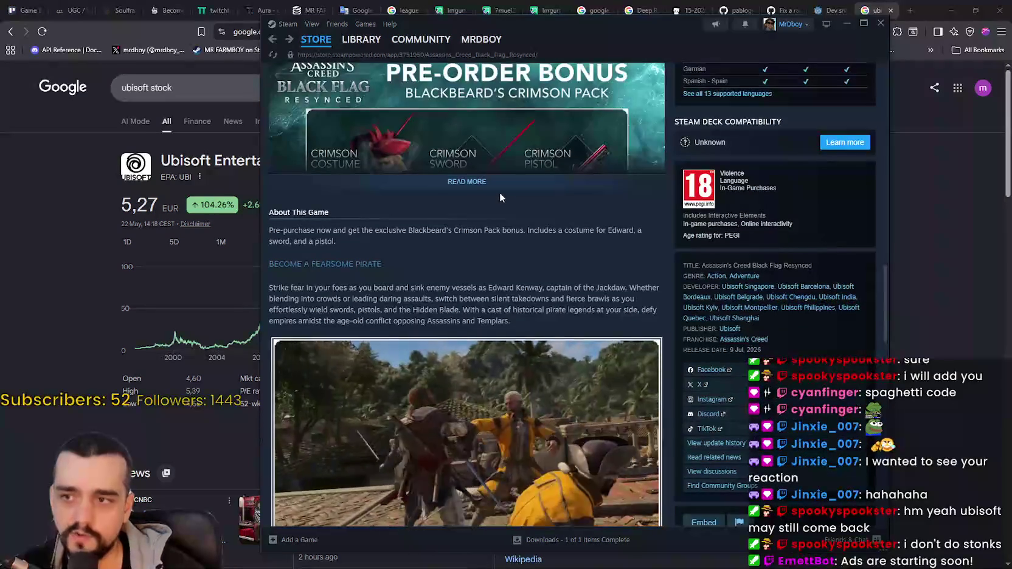
{"action": "left_click", "coordinate": [503, 193]}
Expand the rest of the Black Flag Resynced description and scroll through the page.
{"action": "scroll", "coordinate": [579, 440], "scroll_direction": "down", "scroll_amount": 2}
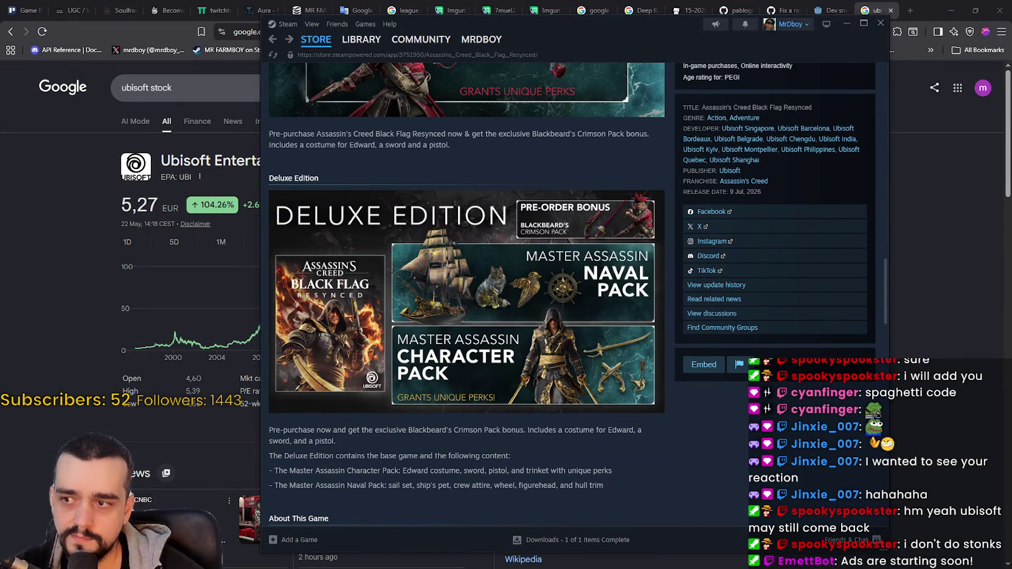
{"action": "scroll", "coordinate": [486, 348], "scroll_direction": "down", "scroll_amount": 10}
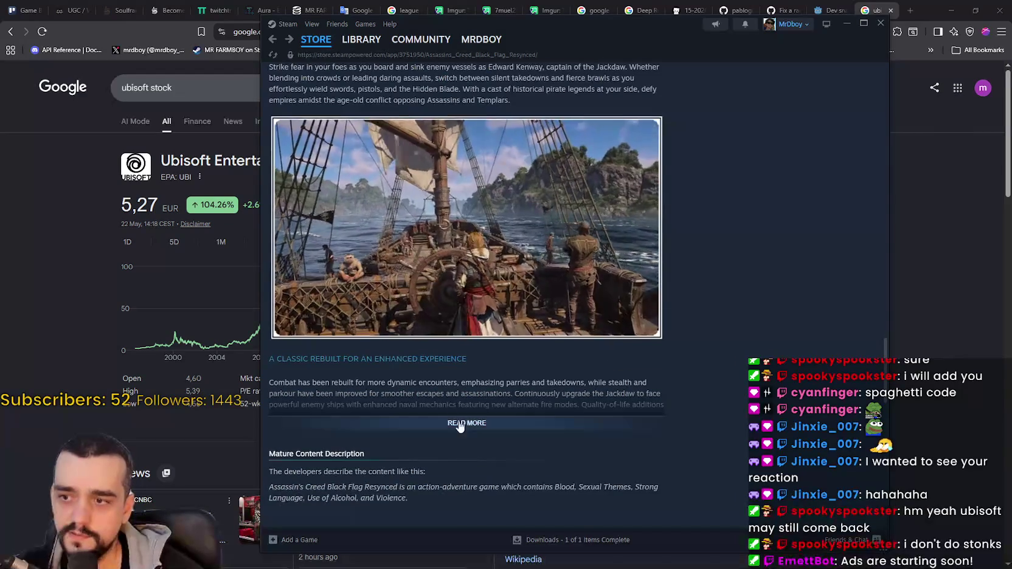
{"action": "left_click", "coordinate": [467, 424]}
{"action": "scroll", "coordinate": [674, 407], "scroll_direction": "down", "scroll_amount": 4}
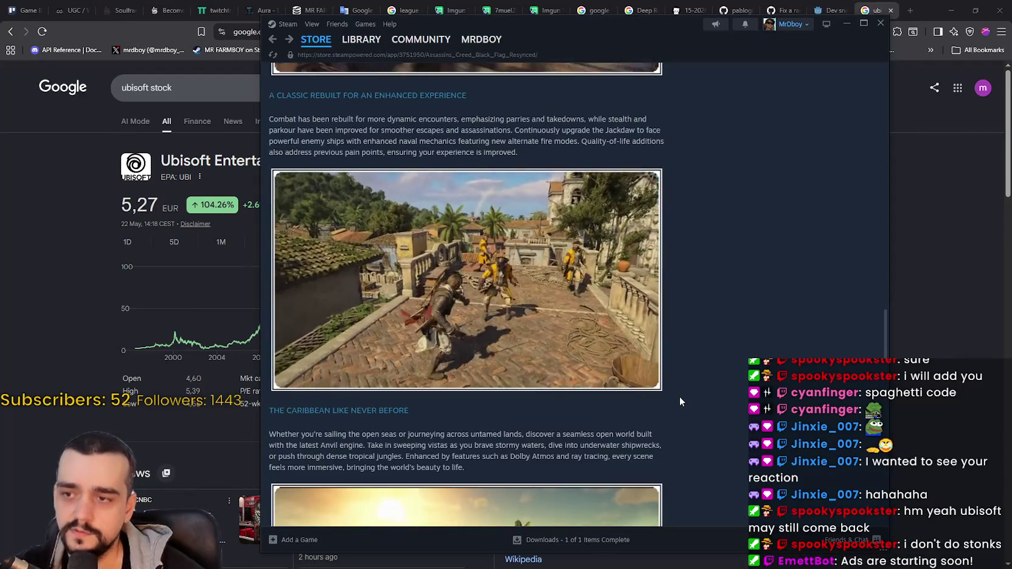
{"action": "scroll", "coordinate": [679, 398], "scroll_direction": "down", "scroll_amount": 4}
{"action": "scroll", "coordinate": [679, 400], "scroll_direction": "down", "scroll_amount": 1}
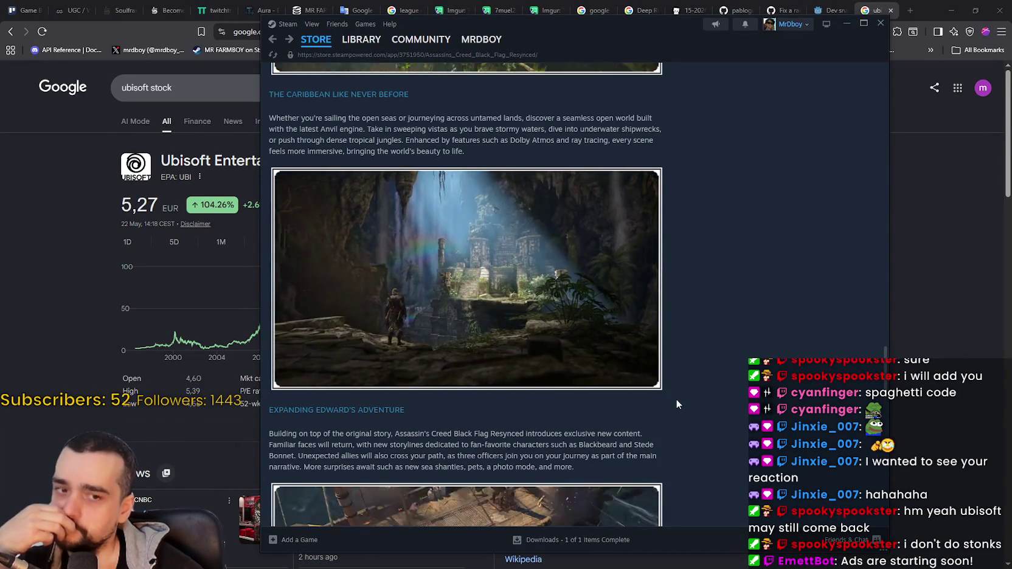
{"action": "scroll", "coordinate": [676, 398], "scroll_direction": "down", "scroll_amount": 2}
{"action": "scroll", "coordinate": [671, 394], "scroll_direction": "down", "scroll_amount": 5}
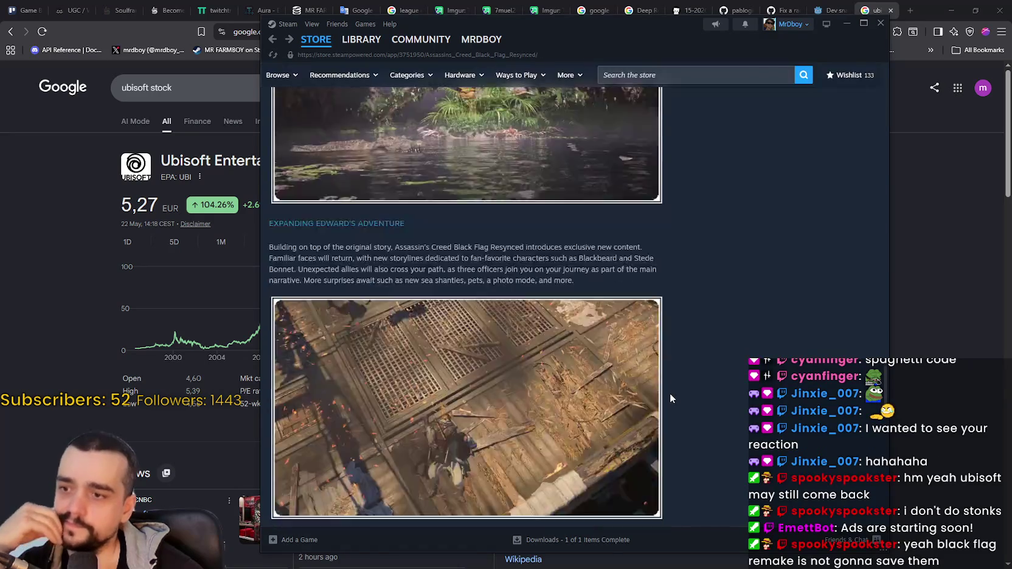
{"action": "scroll", "coordinate": [667, 338], "scroll_direction": "up", "scroll_amount": 6}
{"action": "mouse_move", "coordinate": [885, 362]}
{"action": "left_mouse_down"}
{"action": "mouse_move", "coordinate": [894, 202]}
{"action": "mouse_move", "coordinate": [881, 233]}
{"action": "mouse_move", "coordinate": [903, 163]}
{"action": "left_mouse_up"}
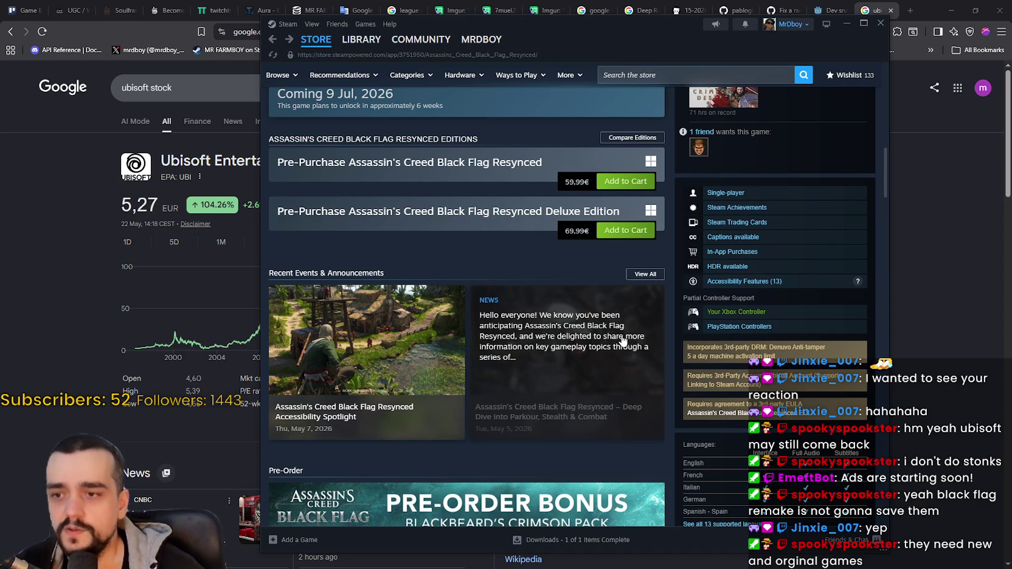
Shrink the Steam window slightly by dragging its bottom-right corner.
{"action": "scroll", "coordinate": [791, 298], "scroll_direction": "up", "scroll_amount": 2}
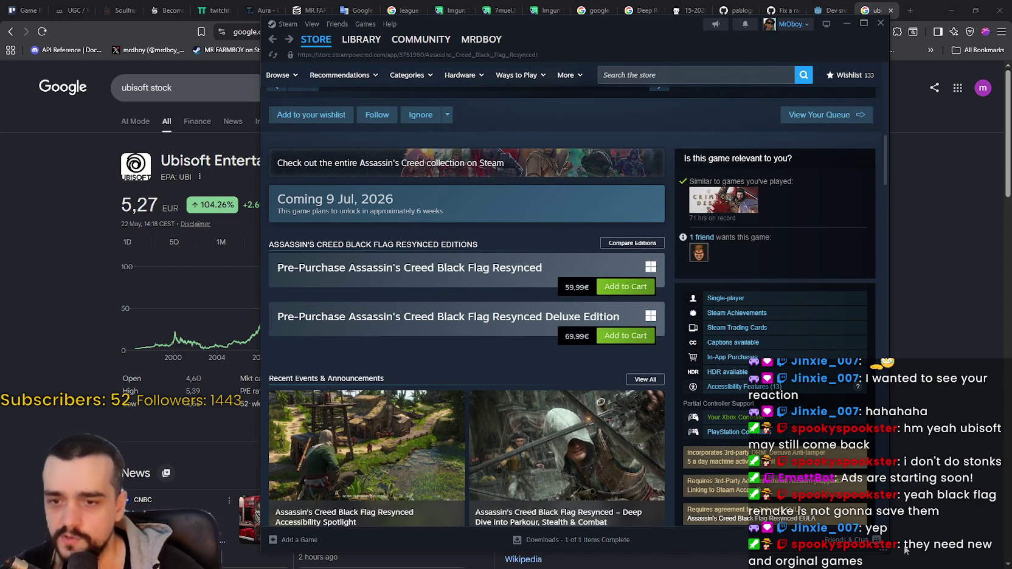
{"action": "mouse_move", "coordinate": [882, 548]}
{"action": "left_mouse_down"}
{"action": "mouse_move", "coordinate": [881, 536]}
{"action": "mouse_move", "coordinate": [876, 566]}
{"action": "mouse_move", "coordinate": [864, 420]}
{"action": "mouse_move", "coordinate": [837, 522]}
{"action": "left_mouse_up"}
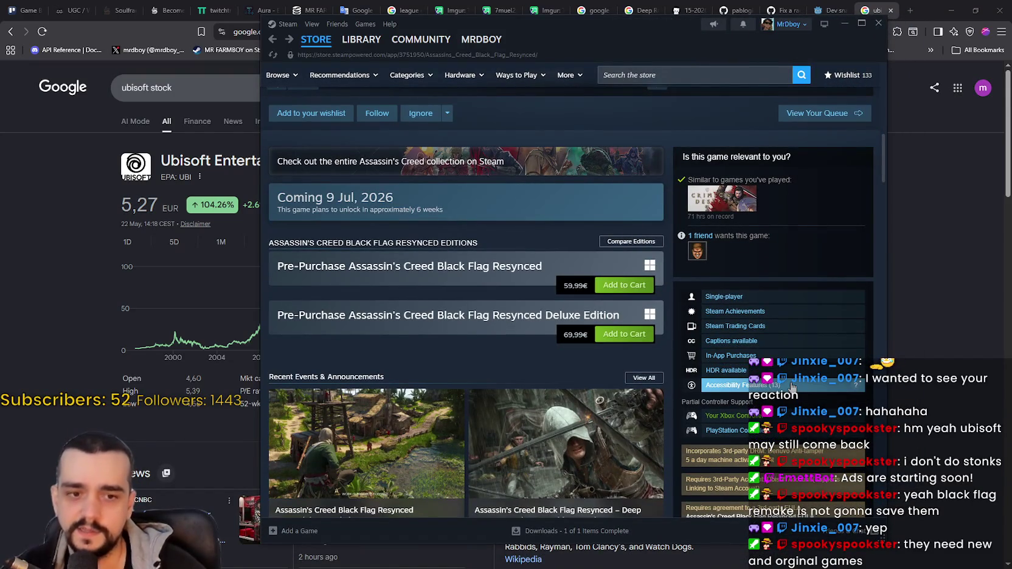
{"action": "scroll", "coordinate": [575, 359], "scroll_direction": "down", "scroll_amount": 10}
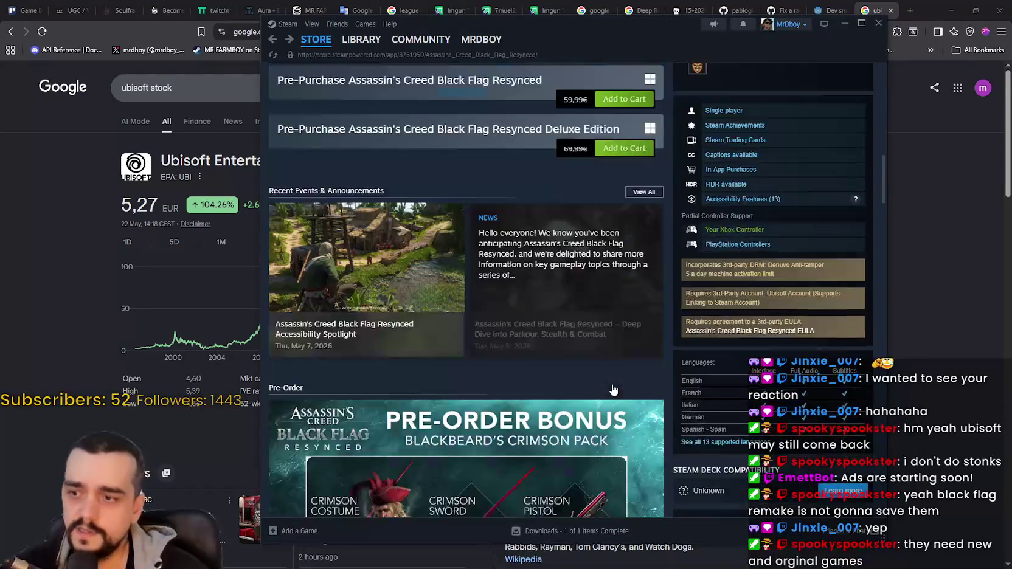
{"action": "scroll", "coordinate": [575, 359], "scroll_direction": "down", "scroll_amount": 4}
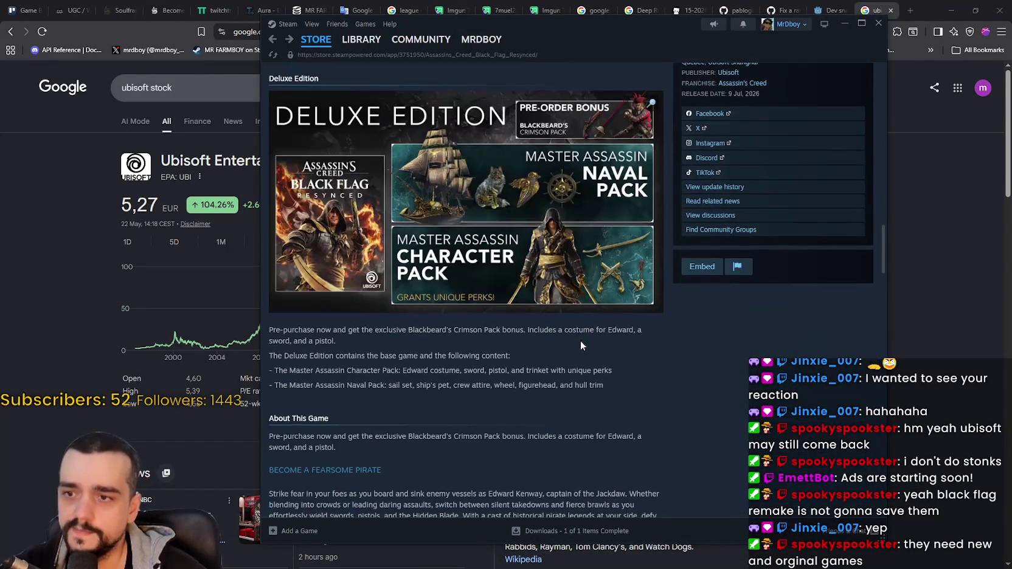
{"action": "scroll", "coordinate": [575, 360], "scroll_direction": "up", "scroll_amount": 8}
{"action": "scroll", "coordinate": [682, 380], "scroll_direction": "up", "scroll_amount": 5}
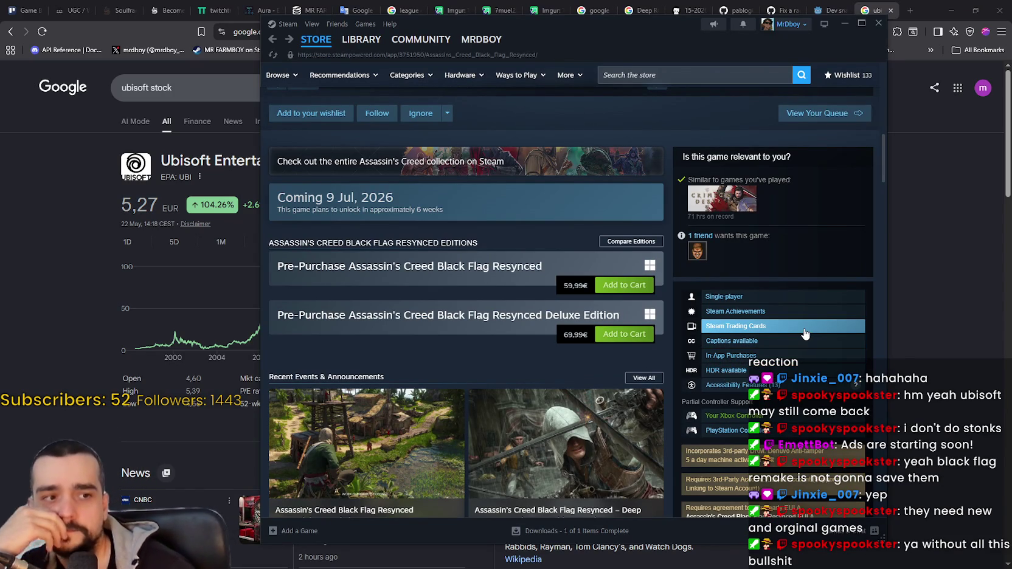
{"action": "scroll", "coordinate": [788, 345], "scroll_direction": "down", "scroll_amount": 3}
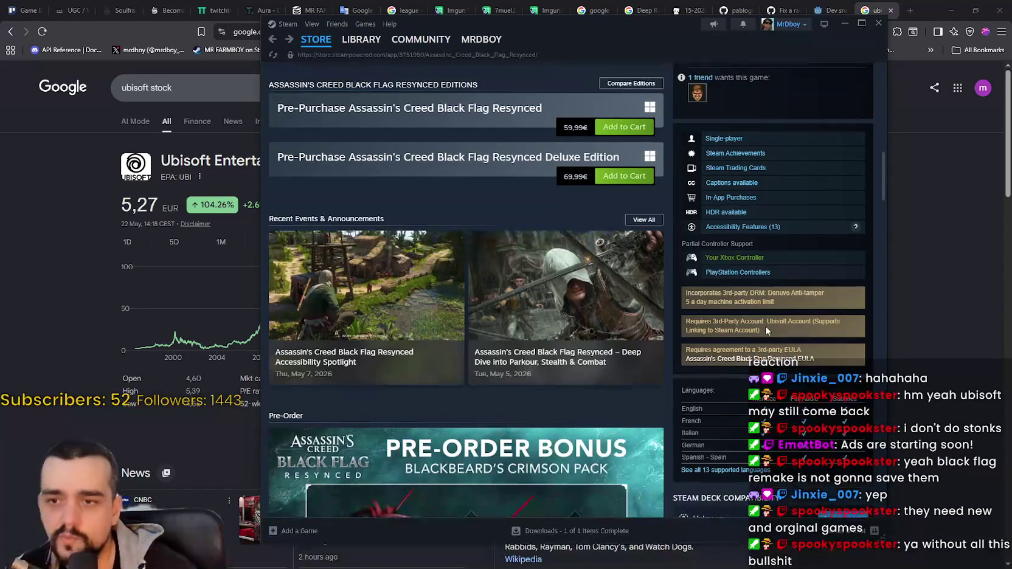
Select the DRM and account notice text, clear the selection, and scroll back to the top.
{"action": "mouse_move", "coordinate": [685, 294]}
{"action": "left_mouse_down"}
{"action": "mouse_move", "coordinate": [756, 314]}
{"action": "mouse_move", "coordinate": [851, 320]}
{"action": "mouse_move", "coordinate": [842, 304]}
{"action": "mouse_move", "coordinate": [843, 356]}
{"action": "left_mouse_up"}
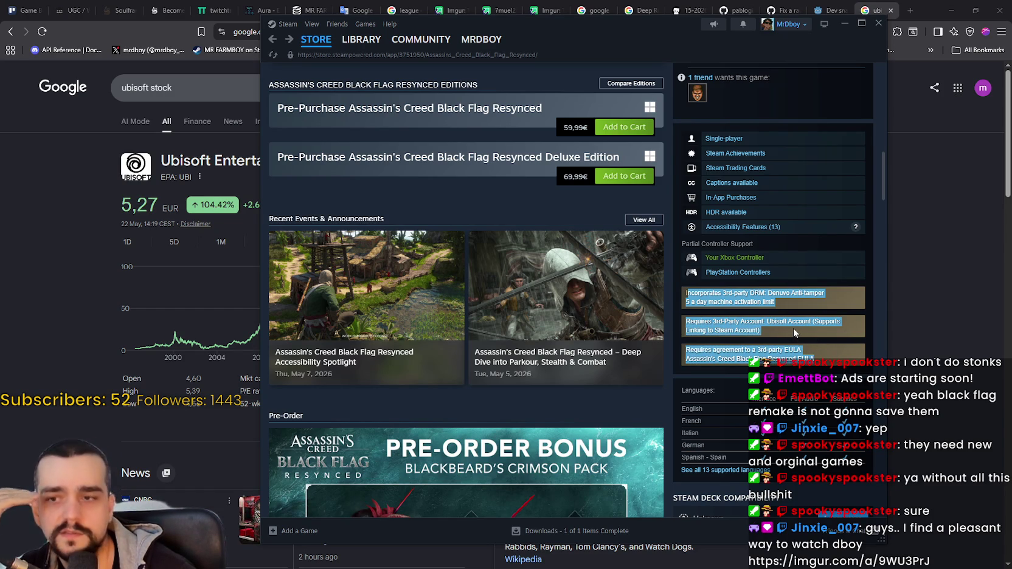
{"action": "left_click", "coordinate": [738, 467]}
{"action": "scroll", "coordinate": [735, 470], "scroll_direction": "down", "scroll_amount": 3}
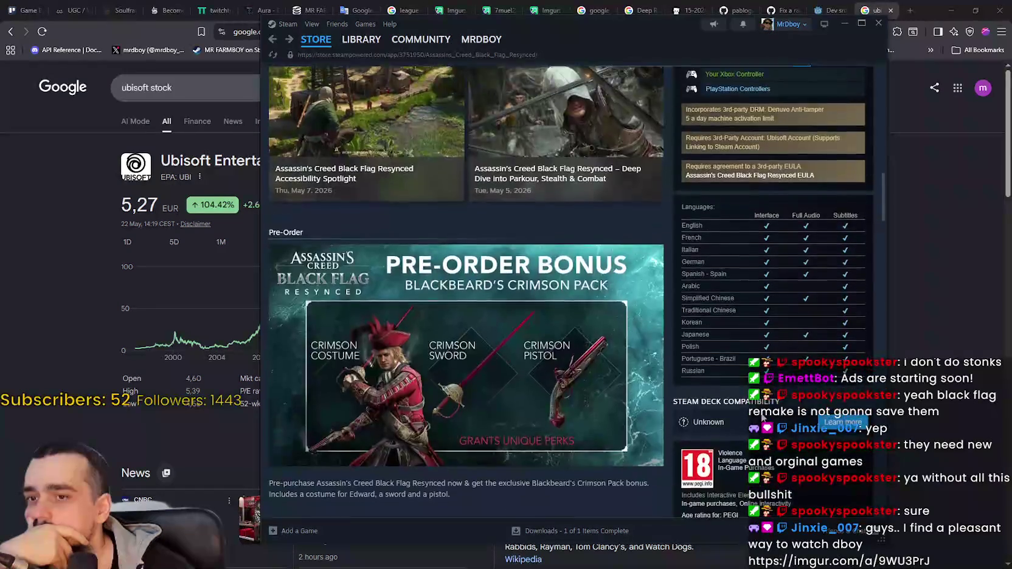
{"action": "scroll", "coordinate": [760, 415], "scroll_direction": "up", "scroll_amount": 4}
{"action": "scroll", "coordinate": [761, 415], "scroll_direction": "up", "scroll_amount": 5}
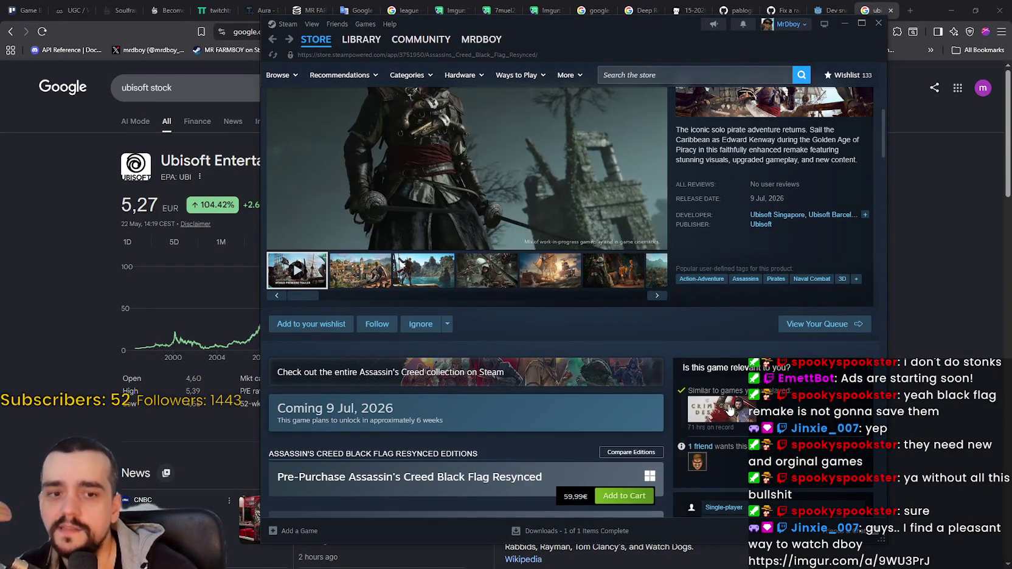
{"action": "scroll", "coordinate": [774, 416], "scroll_direction": "up", "scroll_amount": 2}
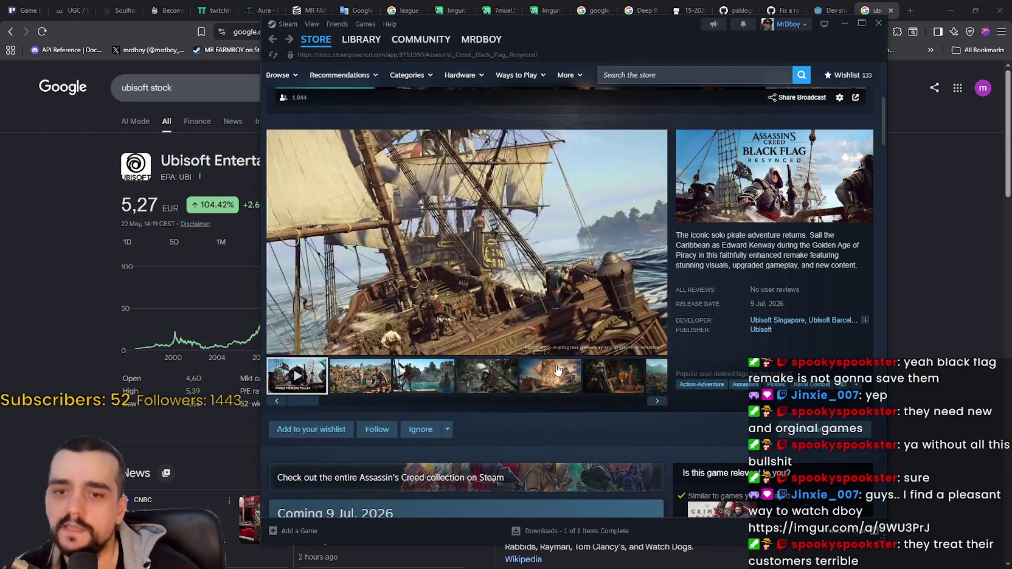
Cycle through the Black Flag Resynced screenshots, including the ship and harbor images.
{"action": "left_click", "coordinate": [555, 372]}
{"action": "left_click", "coordinate": [625, 372]}
{"action": "left_click", "coordinate": [583, 380]}
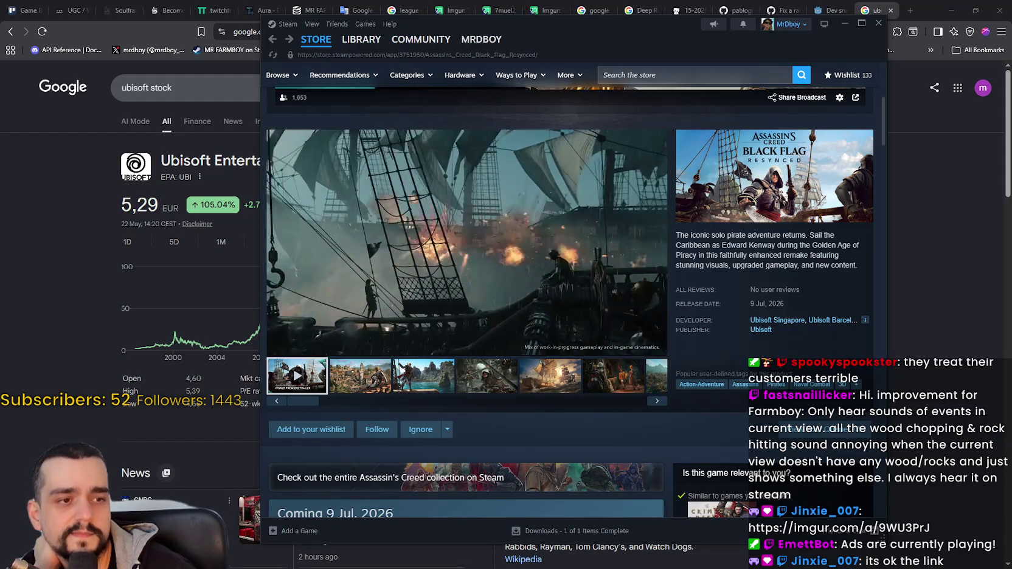
{"action": "left_click", "coordinate": [498, 387]}
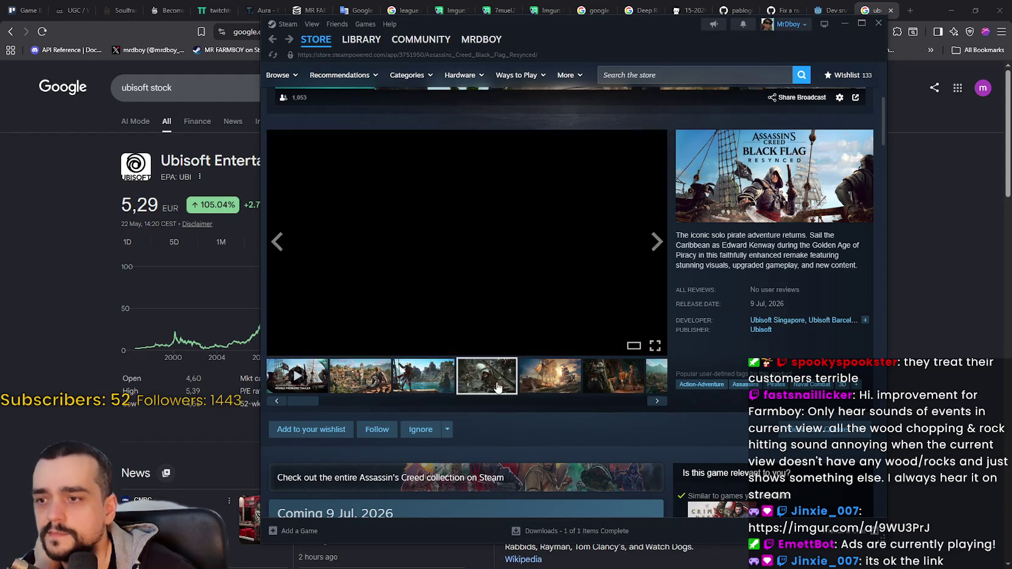
{"action": "left_click", "coordinate": [548, 380]}
{"action": "left_click", "coordinate": [611, 380]}
{"action": "left_click", "coordinate": [649, 381]}
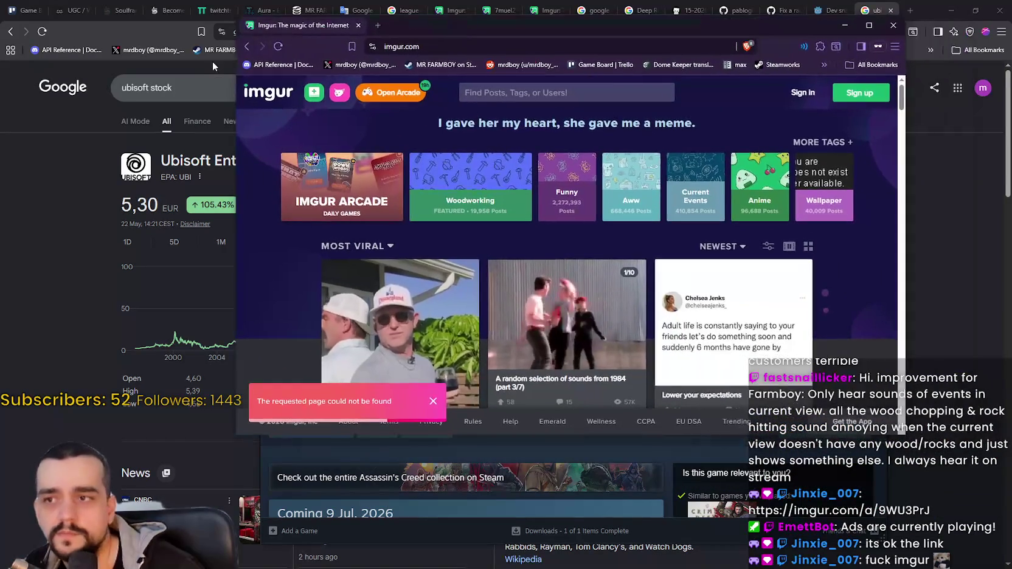
Paste the imgur album link, retry loading it, then close the private window.
{"action": "left_click", "coordinate": [246, 47]}
{"action": "left_click", "coordinate": [485, 42]}
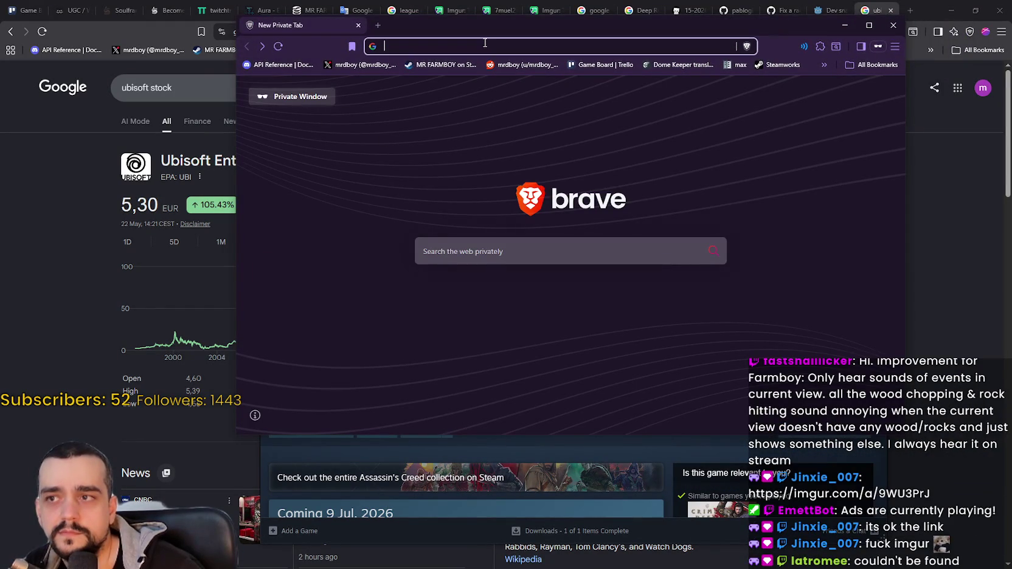
{"action": "type", "text": "https://imgur.com/a/9WU3PrJ"}
{"action": "key", "text": "Return"}
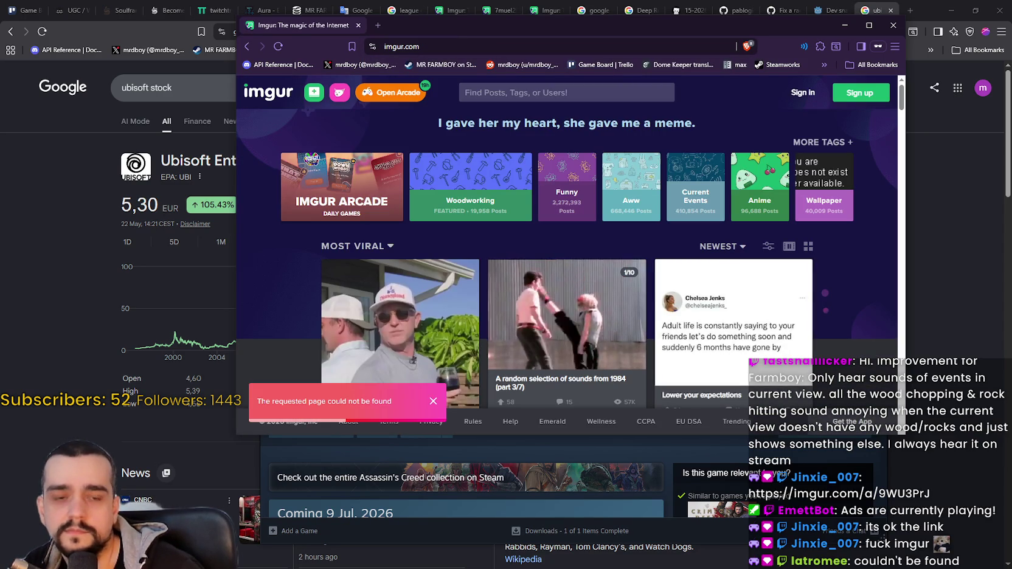
{"action": "left_click", "coordinate": [482, 45]}
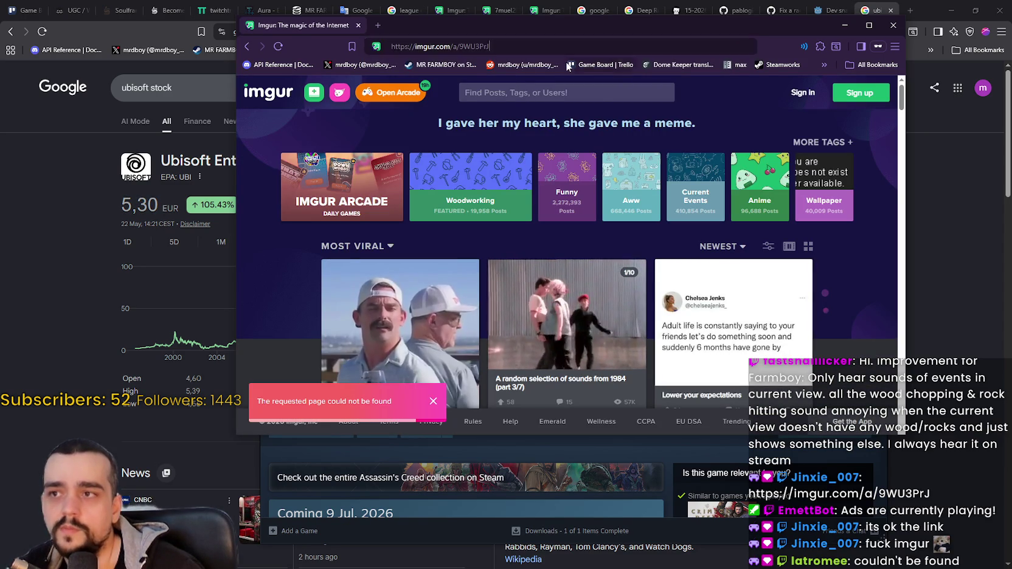
{"action": "key", "text": "Return"}
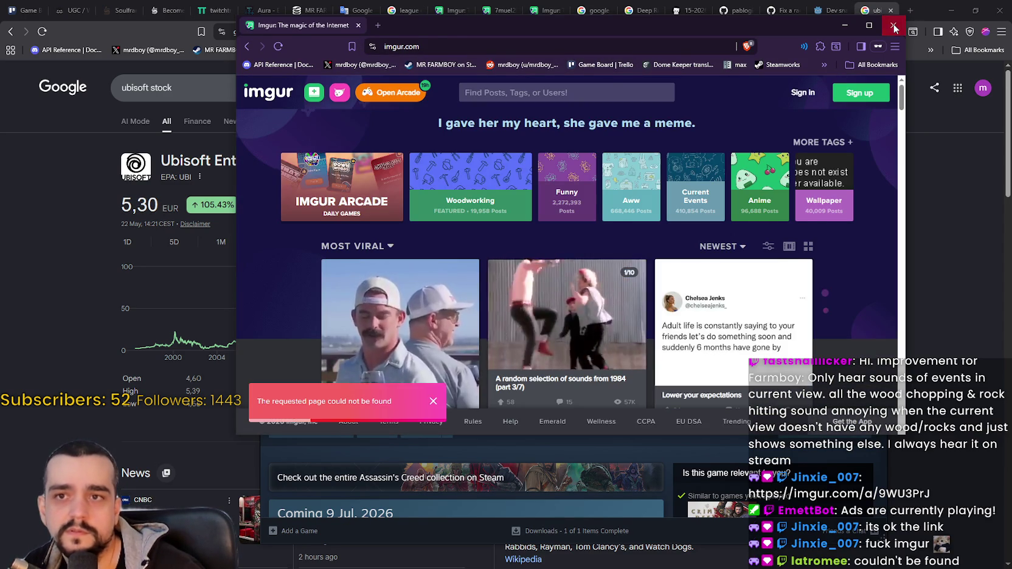
{"action": "left_click", "coordinate": [893, 25]}
Check Ubisoft's intraday 1D chart, then minimize the browser and Steam to reveal Godot.
{"action": "left_click", "coordinate": [315, 39]}
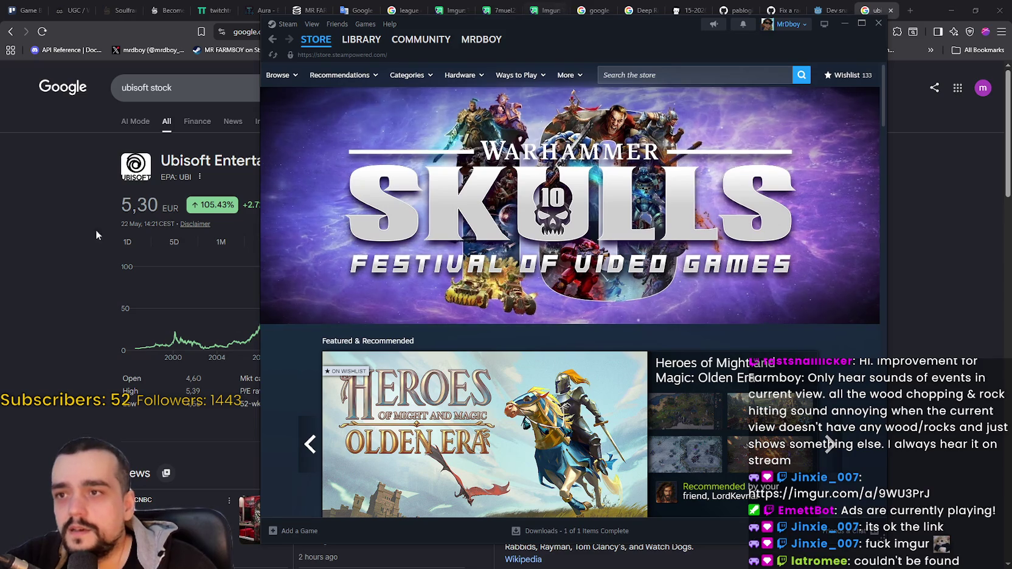
{"action": "left_click", "coordinate": [82, 242]}
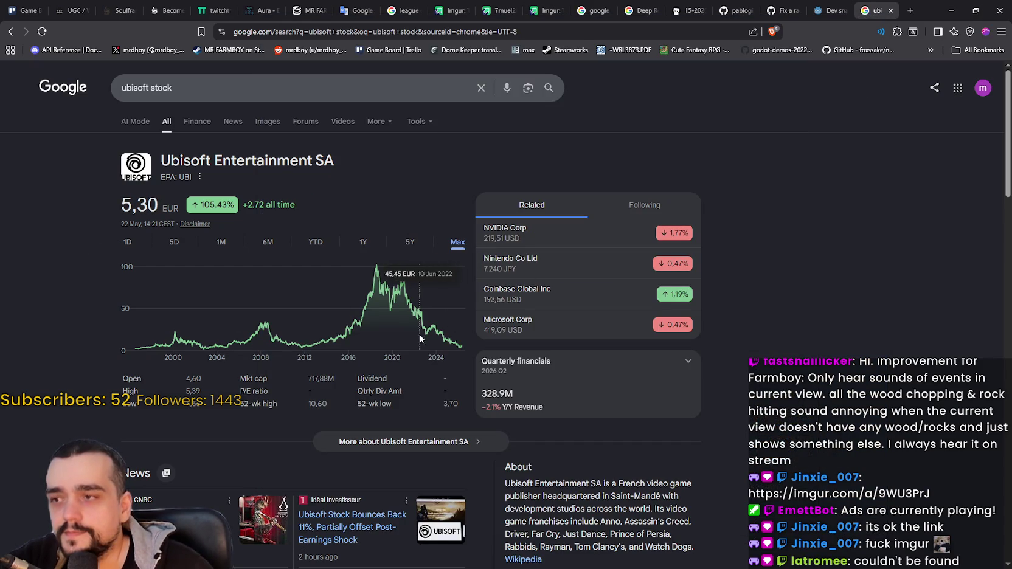
{"action": "left_click_drag", "start_coordinate": [448, 317], "coordinate": [471, 338]}
{"action": "left_click", "coordinate": [123, 242]}
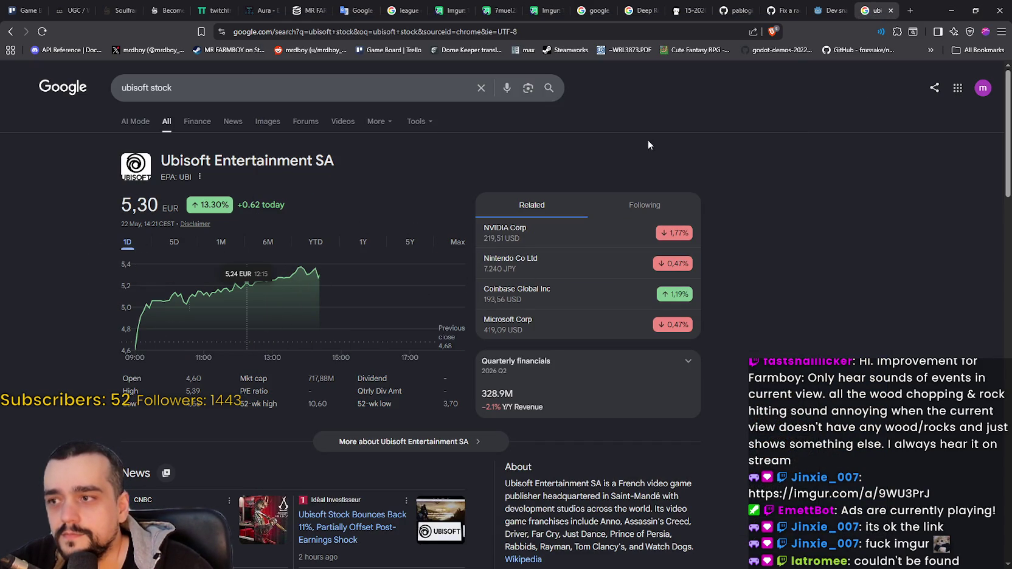
{"action": "left_click", "coordinate": [952, 13]}
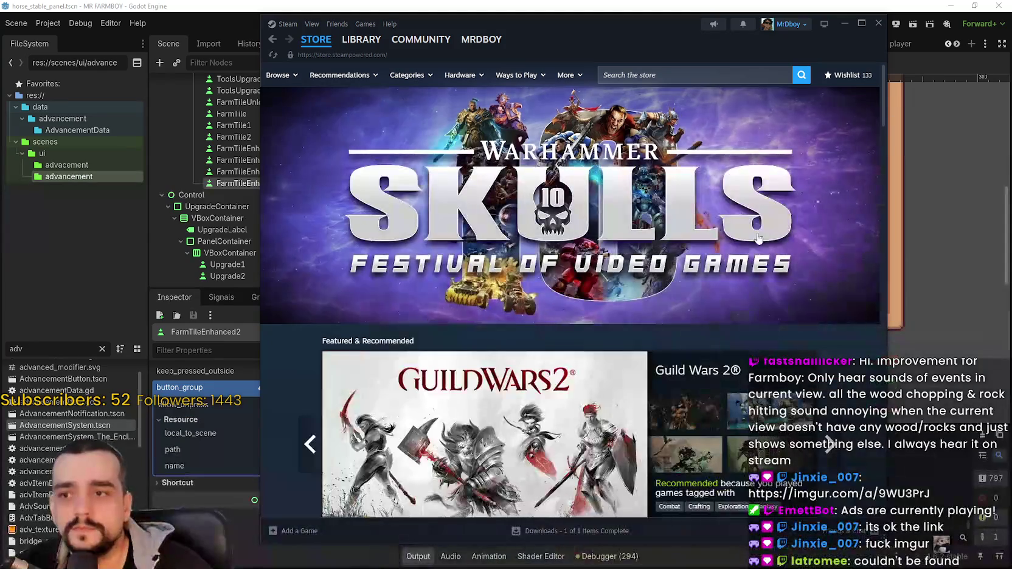
{"action": "left_click", "coordinate": [872, 25]}
{"action": "scroll", "coordinate": [765, 341], "scroll_direction": "up", "scroll_amount": 3}
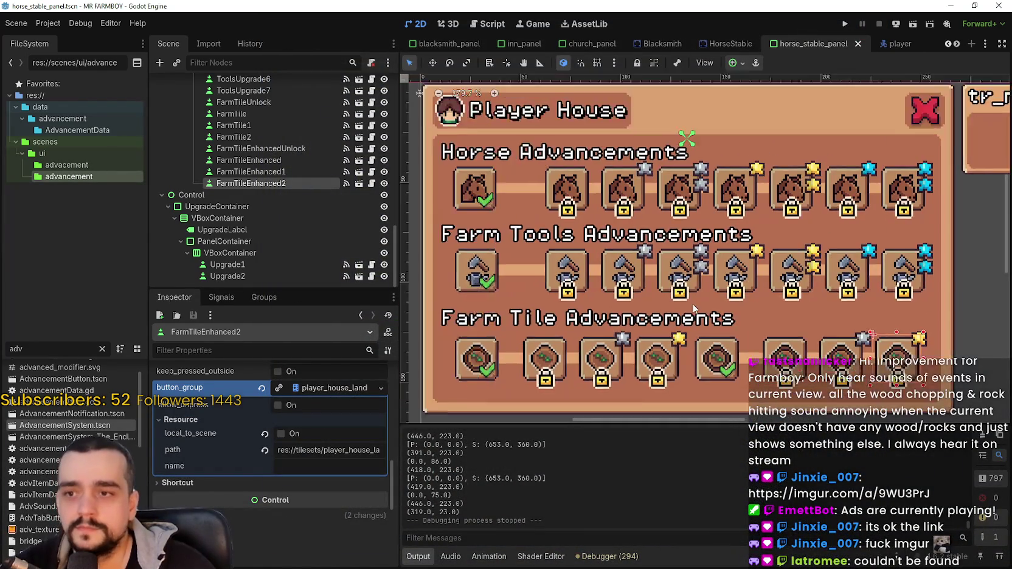
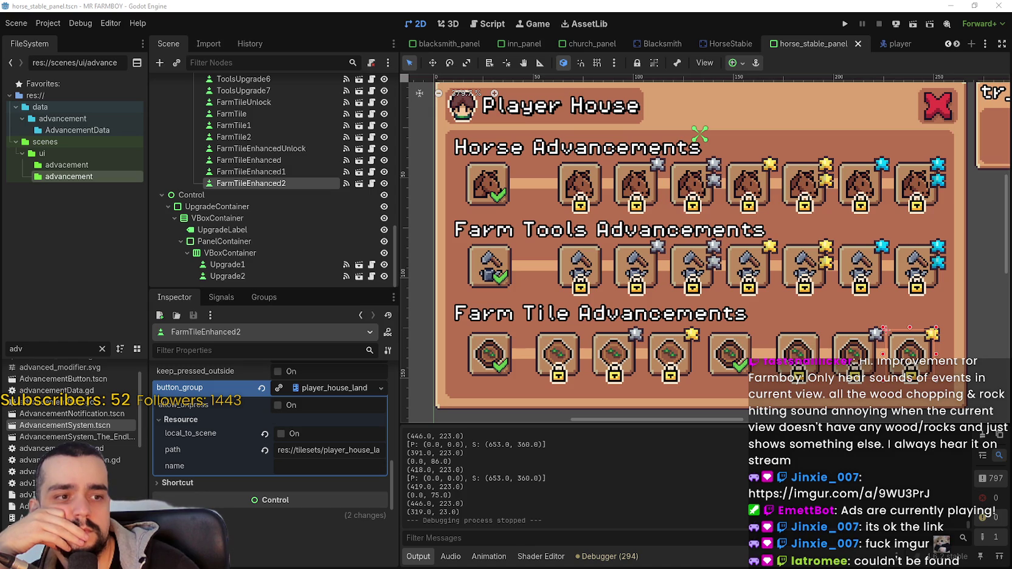
Select the FarmTileEnhanced upgrade node and reveal the full name value in its Inspector.
{"action": "scroll", "coordinate": [654, 244], "scroll_direction": "down", "scroll_amount": 4}
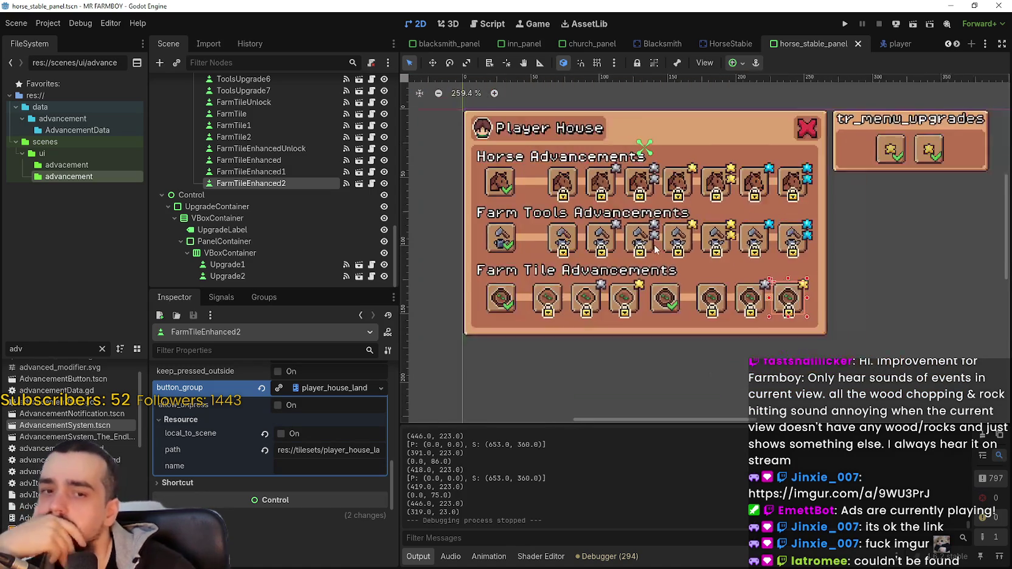
{"action": "scroll", "coordinate": [732, 314], "scroll_direction": "up", "scroll_amount": 3}
{"action": "scroll", "coordinate": [732, 313], "scroll_direction": "up", "scroll_amount": 3}
{"action": "left_click", "coordinate": [730, 312]}
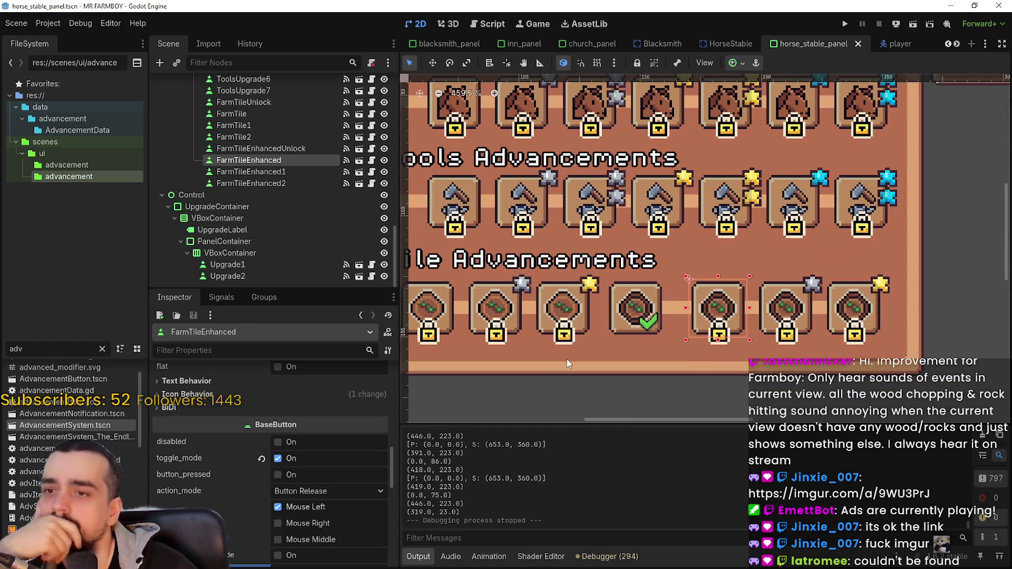
{"action": "scroll", "coordinate": [311, 504], "scroll_direction": "up", "scroll_amount": 10}
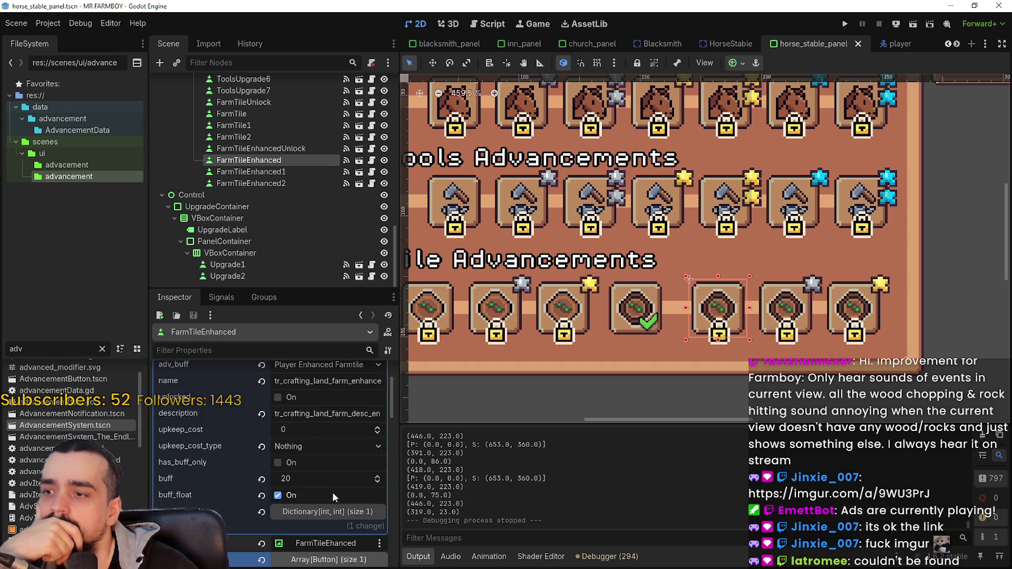
{"action": "left_click_drag", "start_coordinate": [356, 431], "coordinate": [431, 422]}
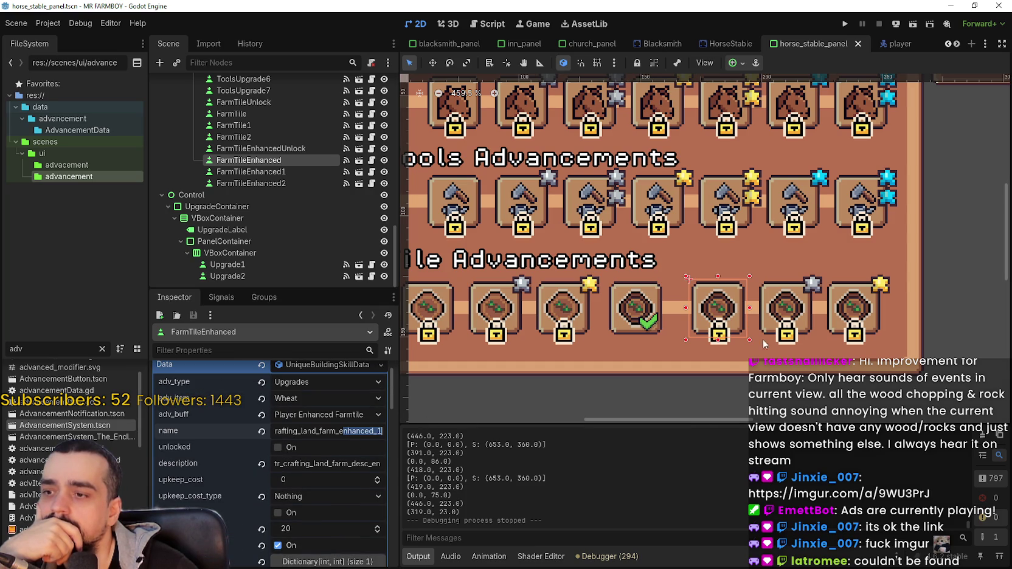
Select FarmTileEnhanced1 and expand its Data resource to read its full name value.
{"action": "left_click", "coordinate": [785, 317]}
{"action": "scroll", "coordinate": [336, 481], "scroll_direction": "down", "scroll_amount": 5}
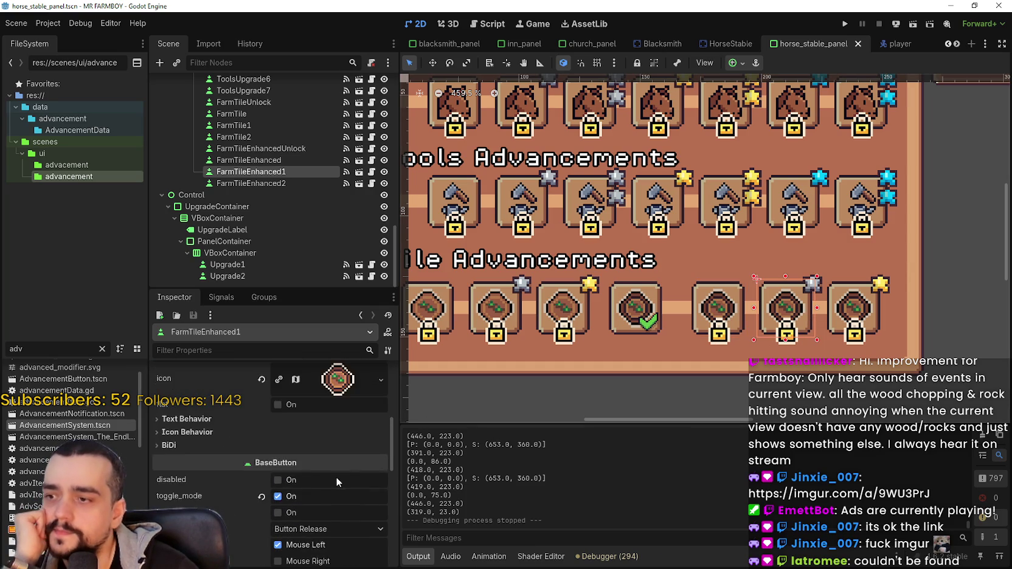
{"action": "scroll", "coordinate": [336, 477], "scroll_direction": "up", "scroll_amount": 5}
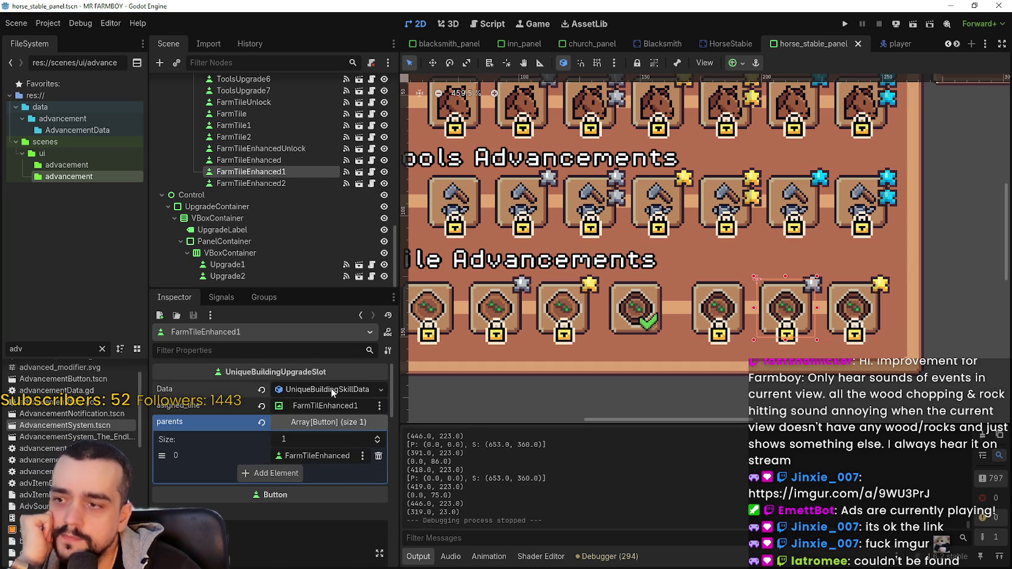
{"action": "left_click", "coordinate": [332, 390]}
{"action": "left_click_drag", "start_coordinate": [346, 458], "coordinate": [394, 454]}
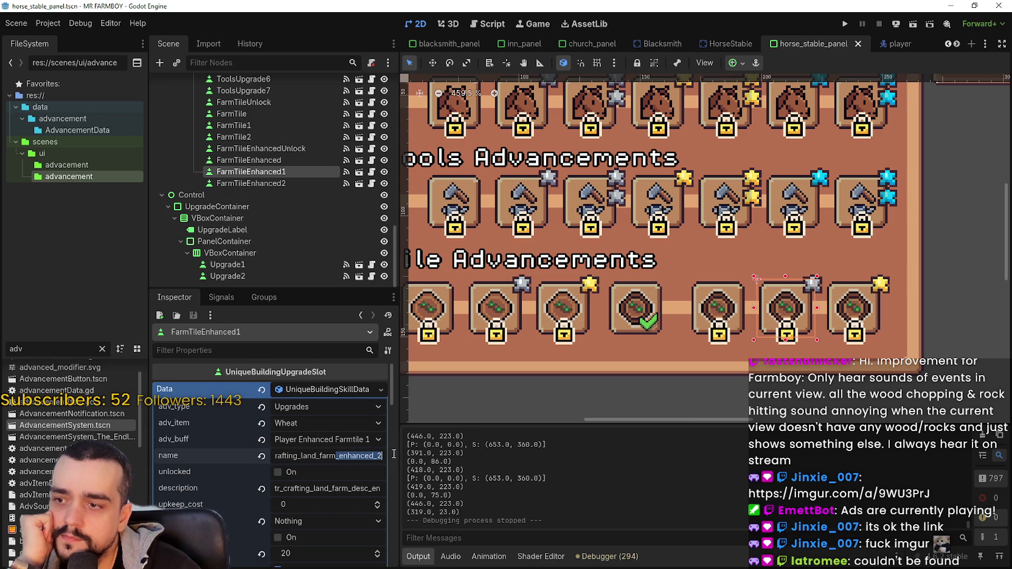
Select FarmTileEnhanced2 and expand its Data resource to read its full name value.
{"action": "left_click", "coordinate": [870, 310]}
{"action": "scroll", "coordinate": [379, 421], "scroll_direction": "up", "scroll_amount": 5}
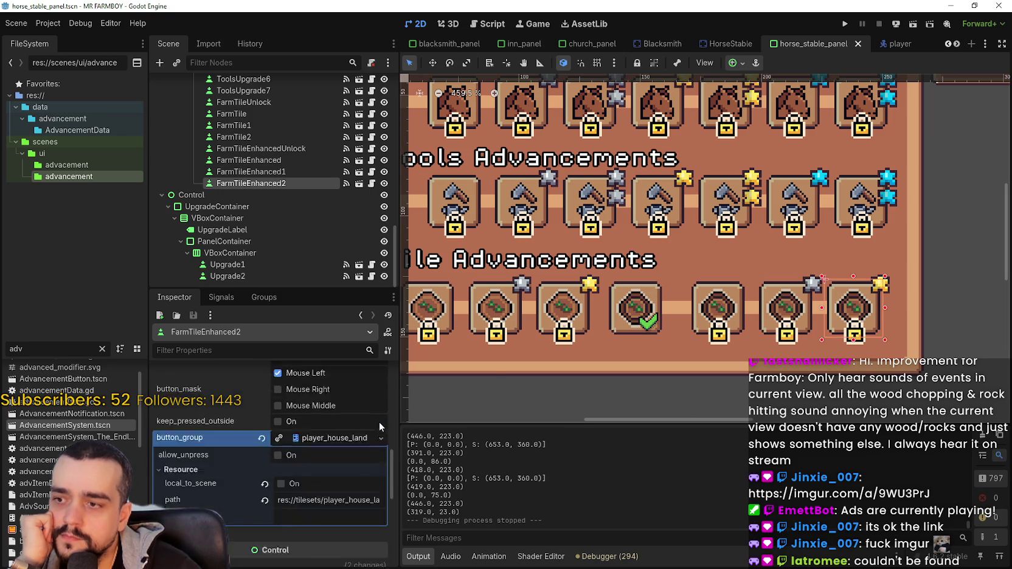
{"action": "scroll", "coordinate": [367, 447], "scroll_direction": "up", "scroll_amount": 3}
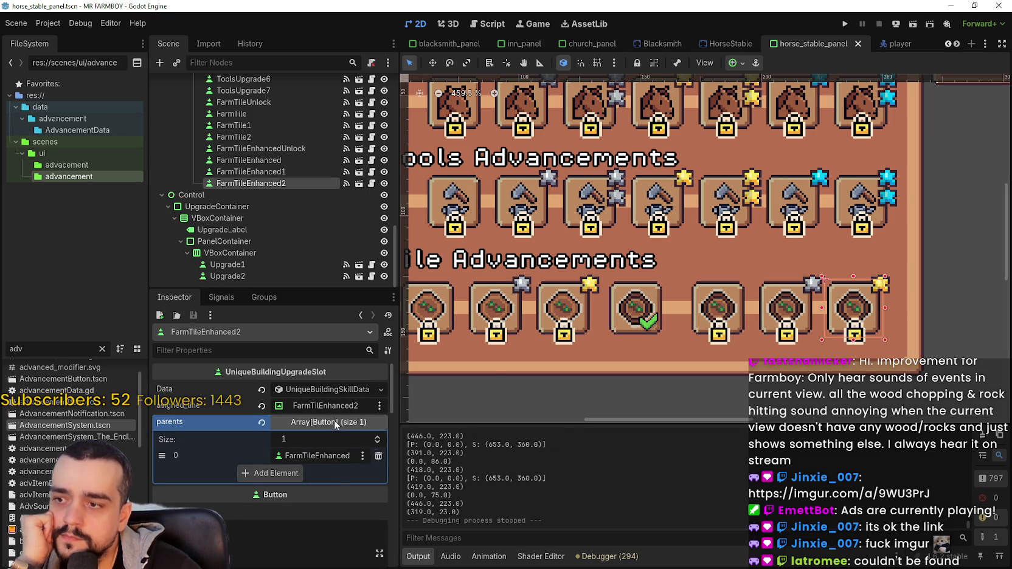
{"action": "left_click", "coordinate": [333, 390]}
{"action": "left_click_drag", "start_coordinate": [340, 456], "coordinate": [431, 456]}
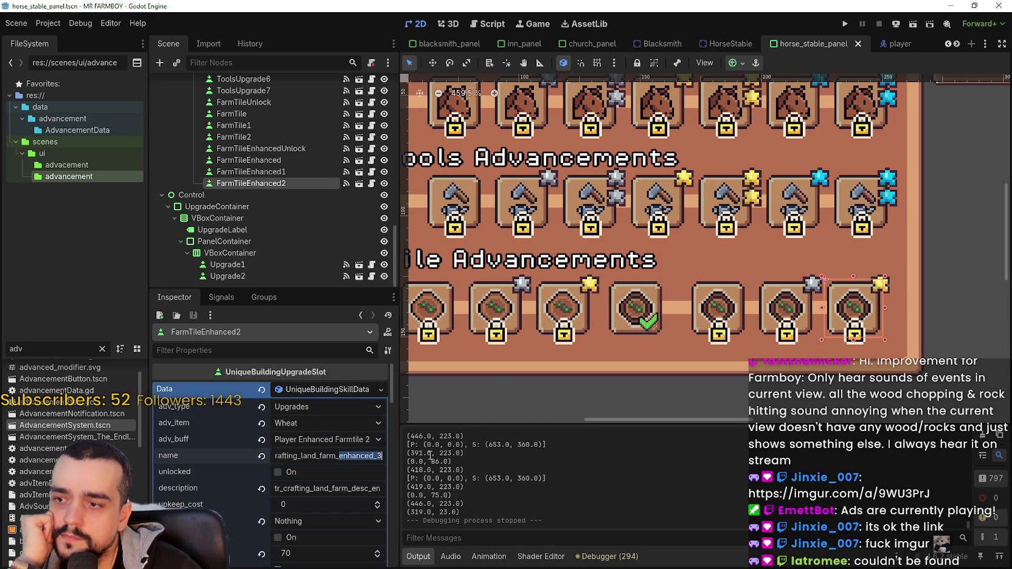
{"action": "scroll", "coordinate": [652, 301], "scroll_direction": "down", "scroll_amount": 3}
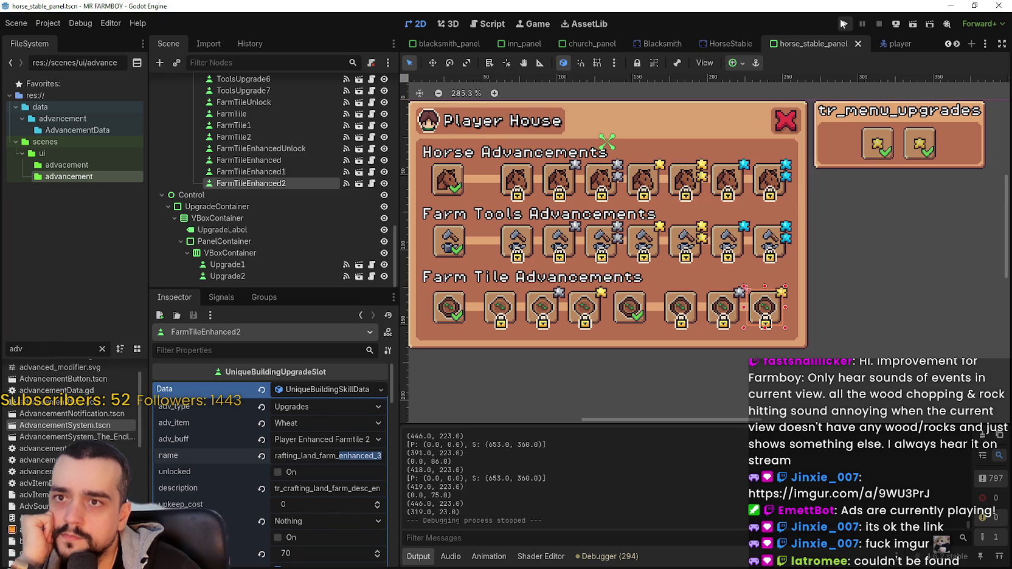
Run the game, load Save 1 (Normal), and enlarge the game window to full screen.
{"action": "left_click", "coordinate": [844, 24]}
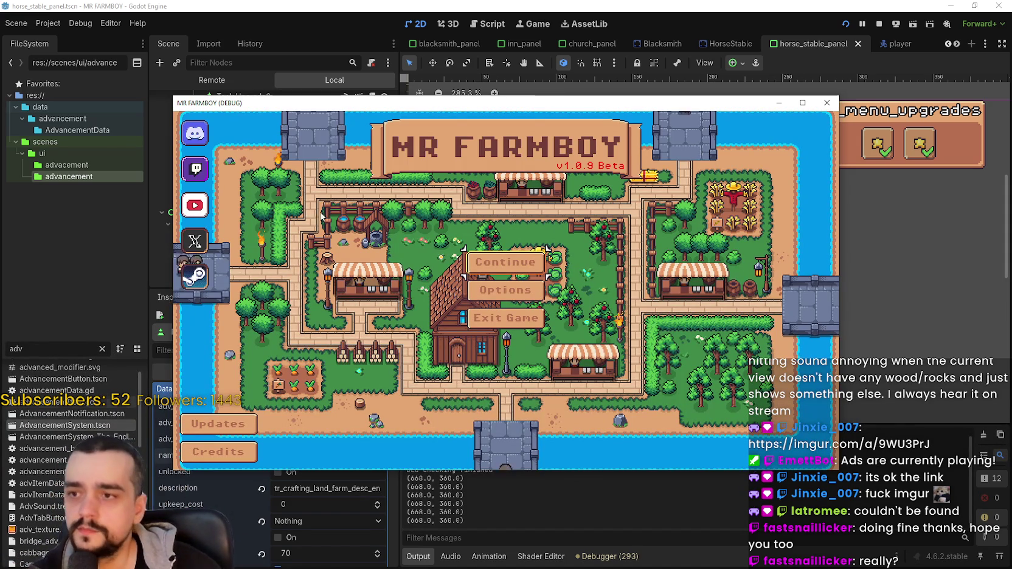
{"action": "left_click", "coordinate": [486, 261]}
{"action": "left_click", "coordinate": [484, 240]}
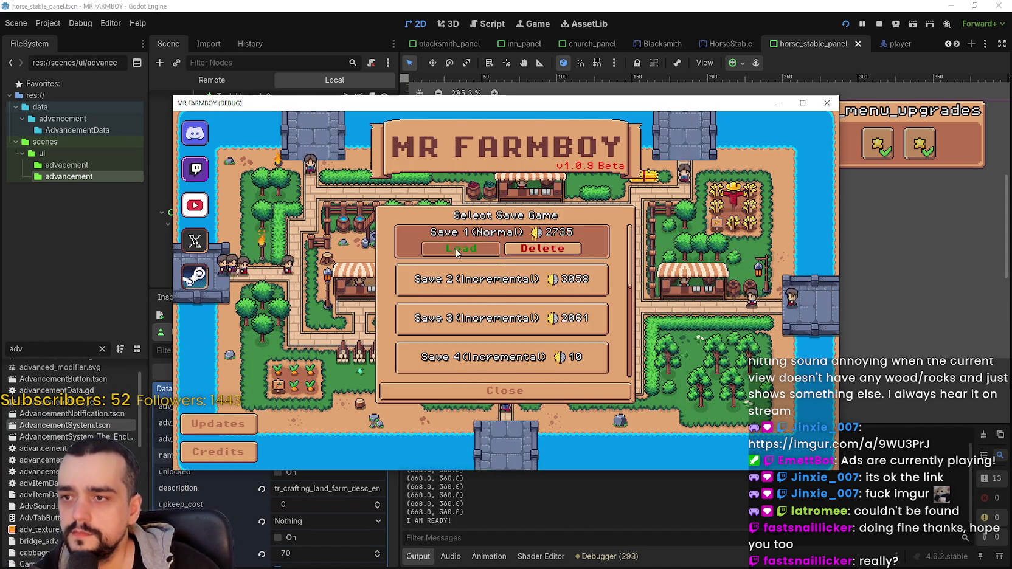
{"action": "left_click", "coordinate": [463, 250]}
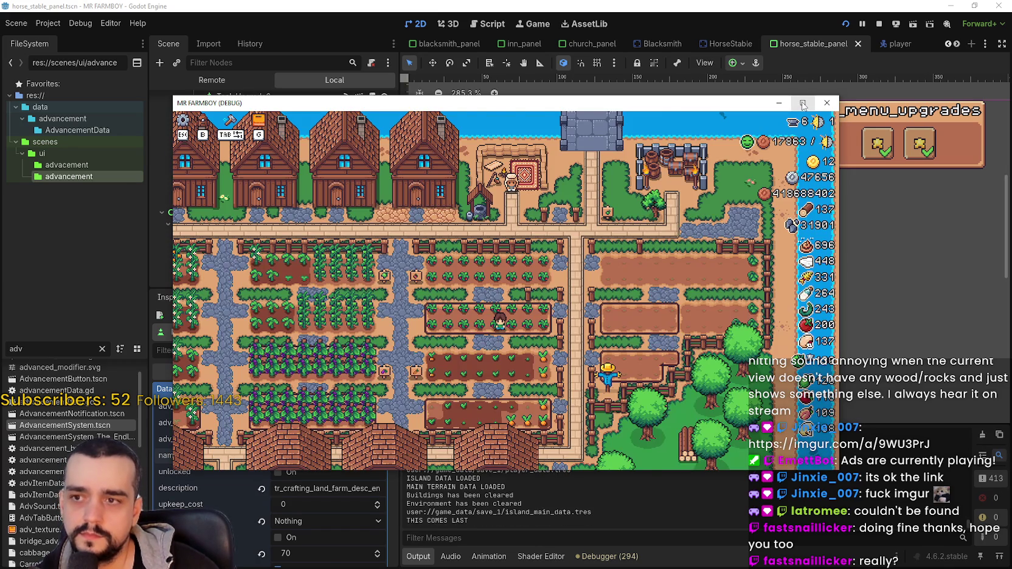
{"action": "left_click", "coordinate": [803, 103]}
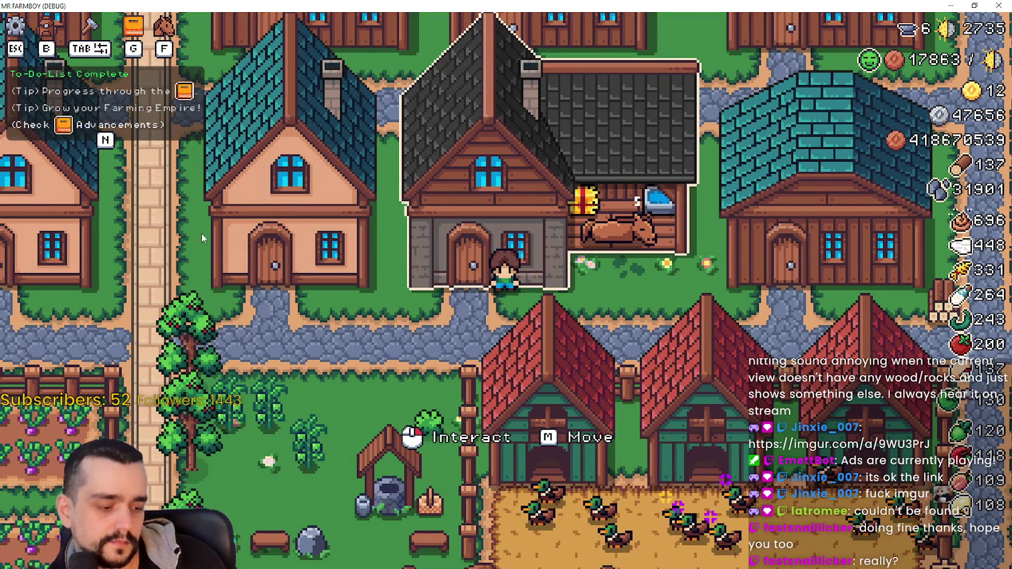
Open and close the Player House advancements dialog, then walk the farmer left toward the quarry.
{"action": "left_click", "coordinate": [539, 314]}
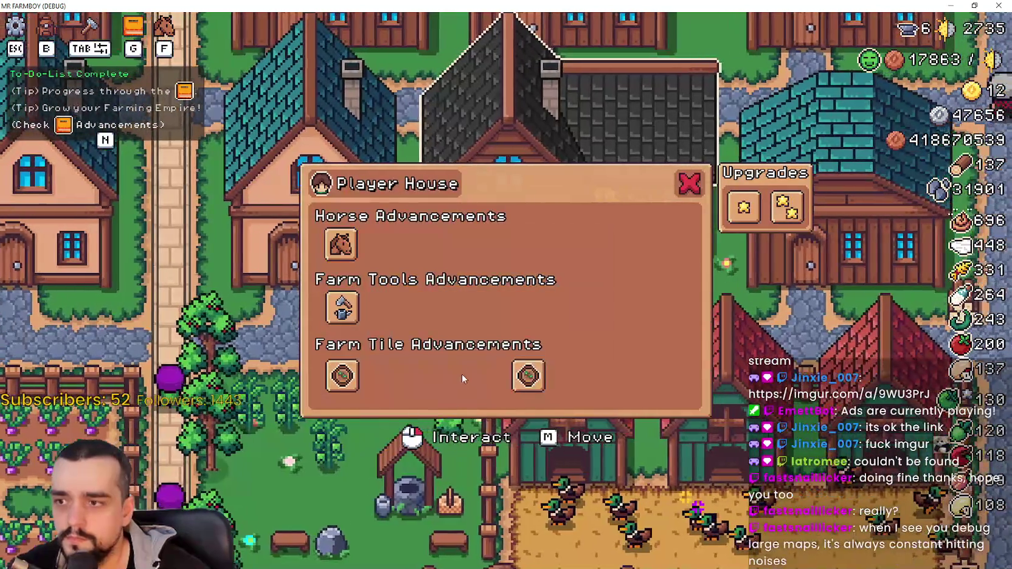
{"action": "key", "text": "Escape"}
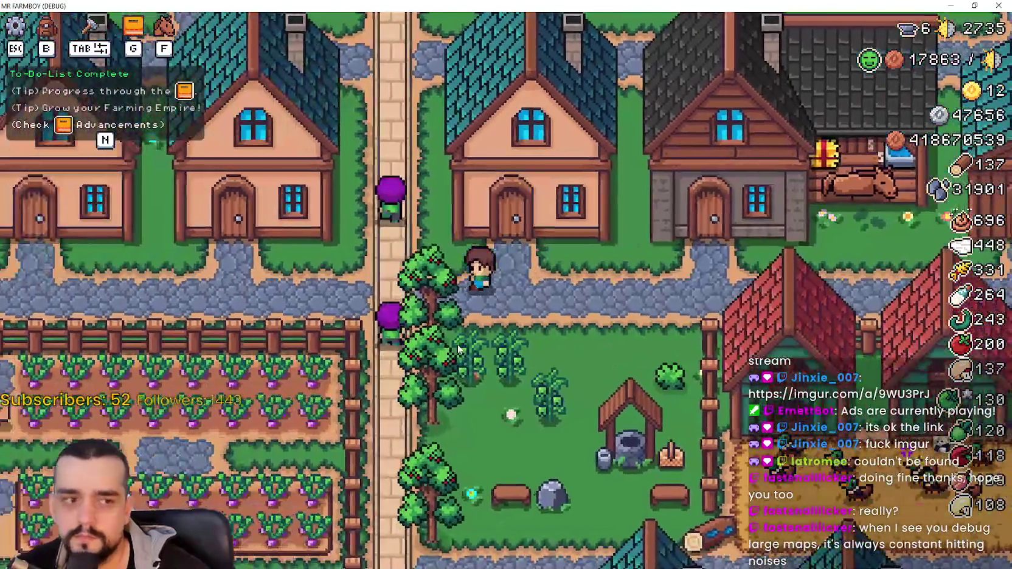
{"action": "key", "text": "a"}
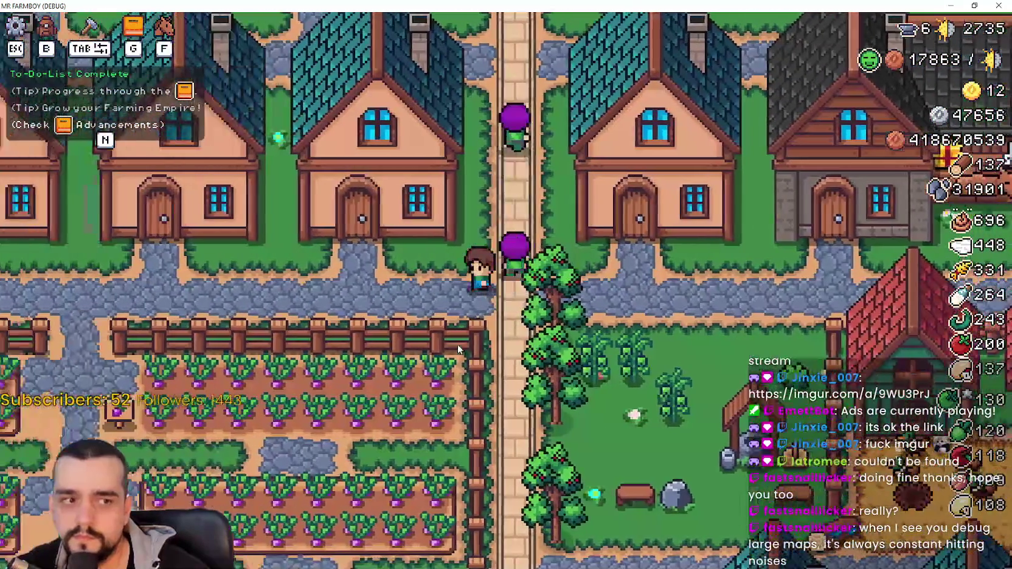
{"action": "key", "text": "a"}
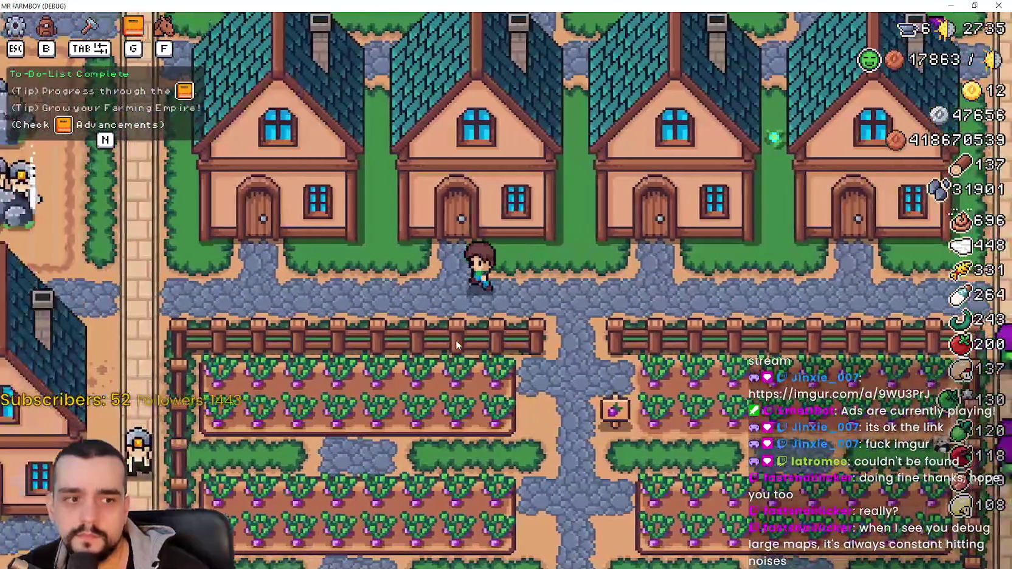
{"action": "key", "text": "a"}
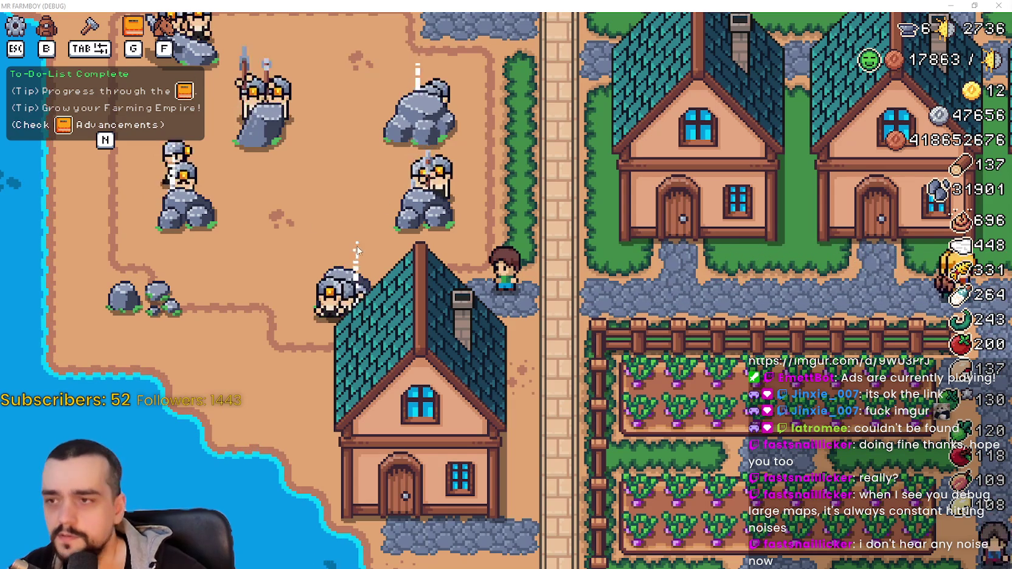
Walk the farmer onto the stone road and around the big rock in the quarry.
{"action": "key", "text": "w"}
{"action": "key", "text": "d"}
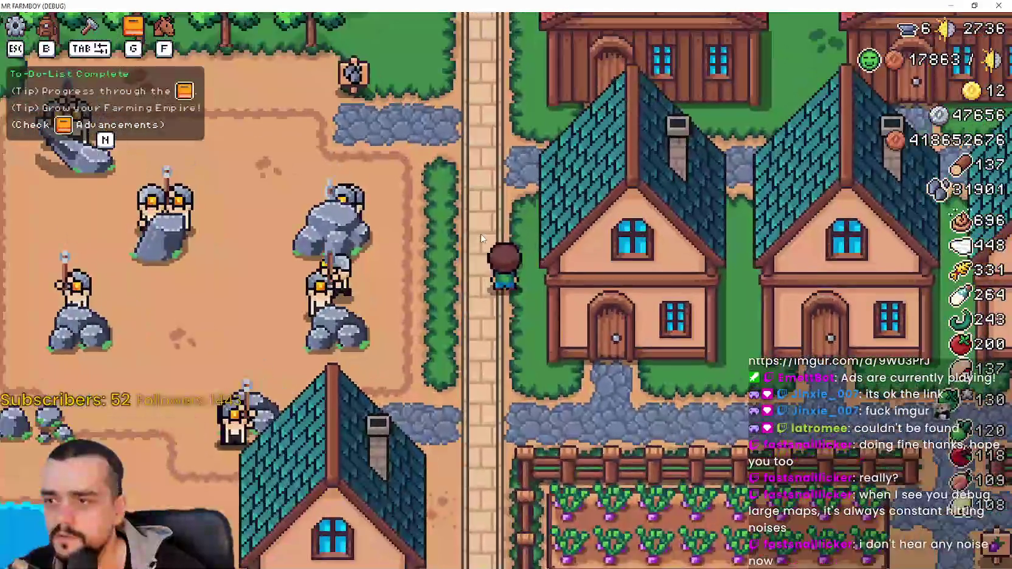
{"action": "key", "text": "a"}
{"action": "scroll", "coordinate": [483, 239], "scroll_direction": "up", "scroll_amount": 3}
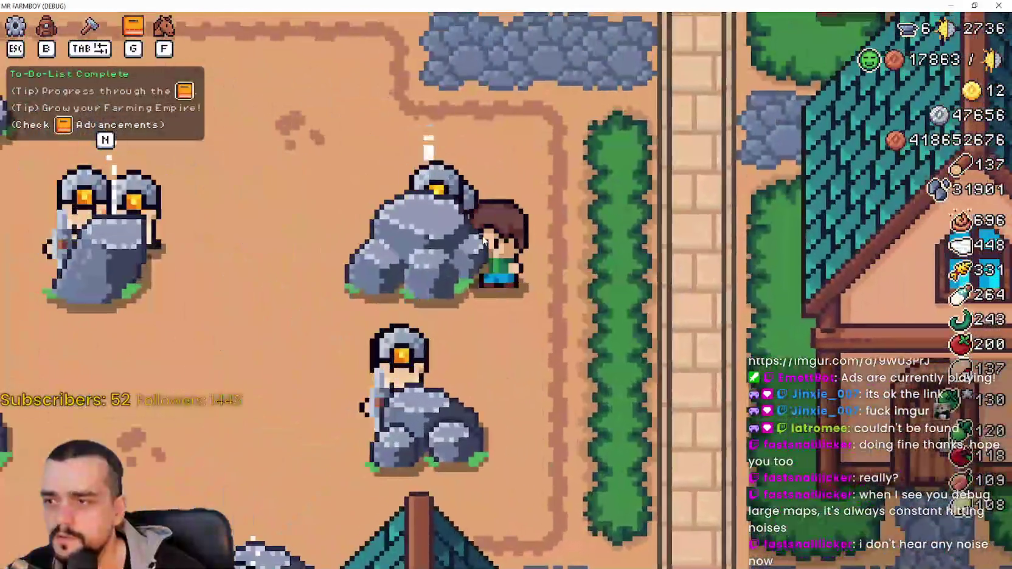
{"action": "key", "text": "w"}
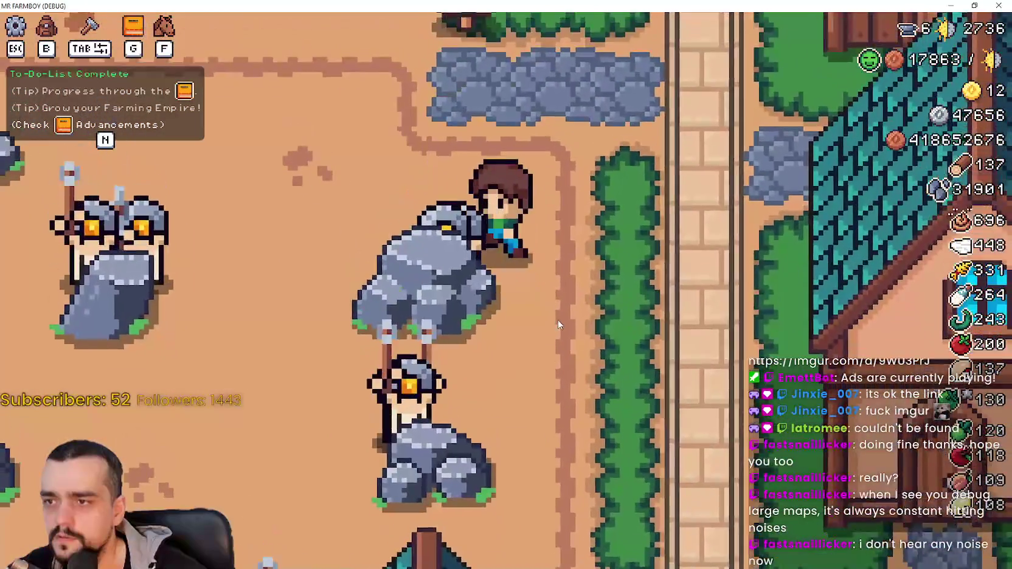
{"action": "key", "text": "a"}
{"action": "key", "text": "d"}
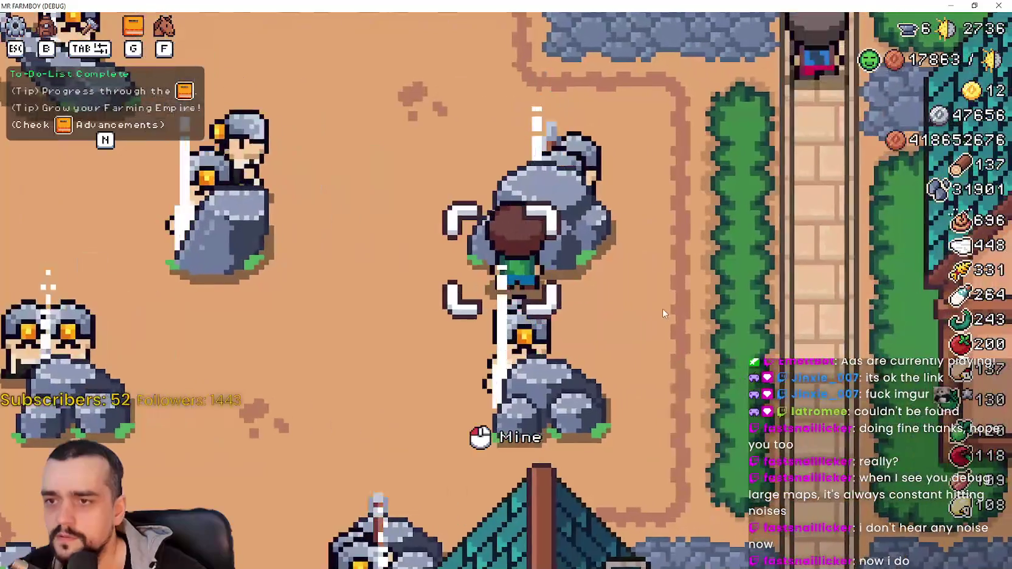
{"action": "key", "text": "a"}
{"action": "key", "text": "a"}
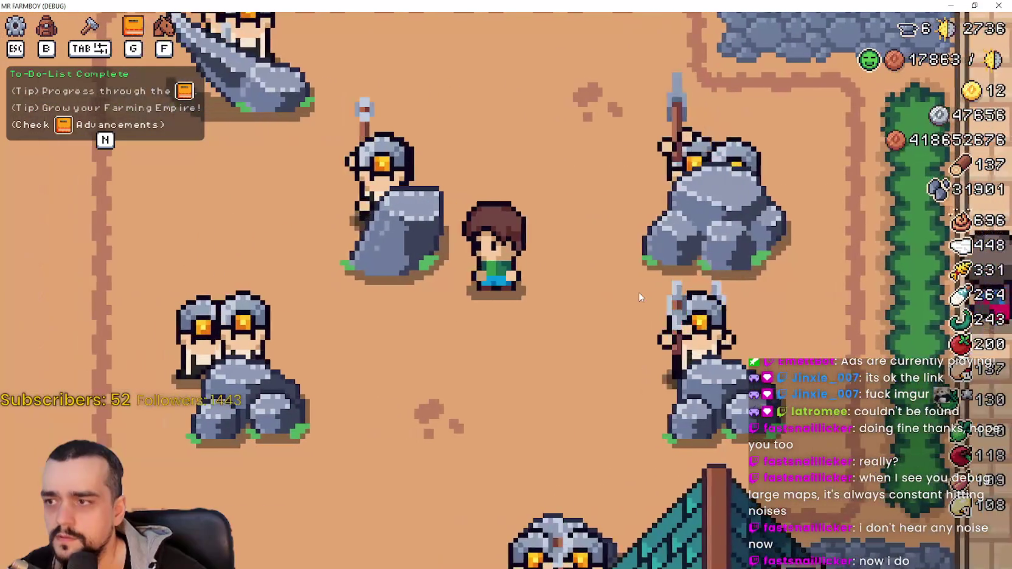
{"action": "scroll", "coordinate": [629, 289], "scroll_direction": "down", "scroll_amount": 2}
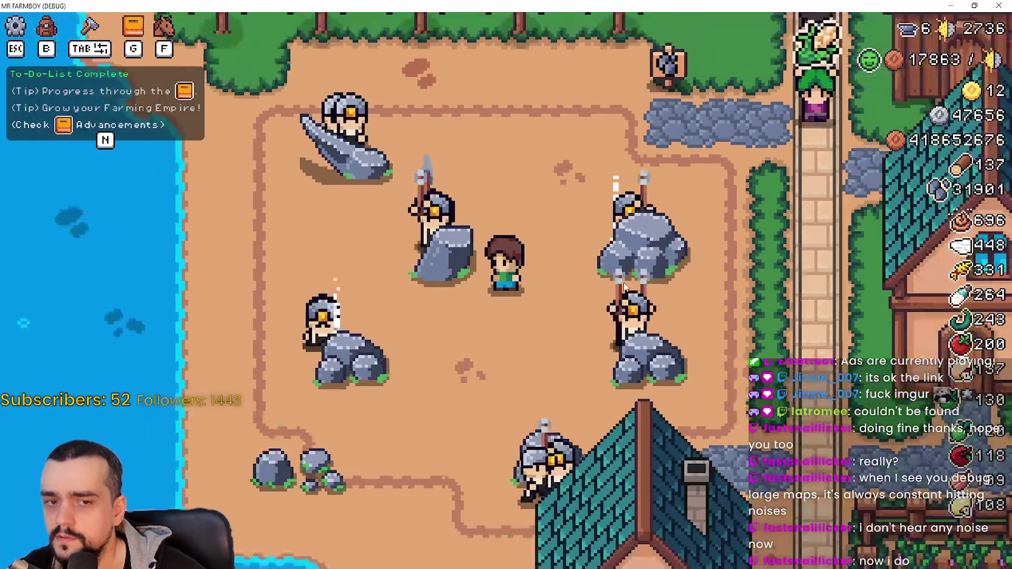
{"action": "key", "text": "s"}
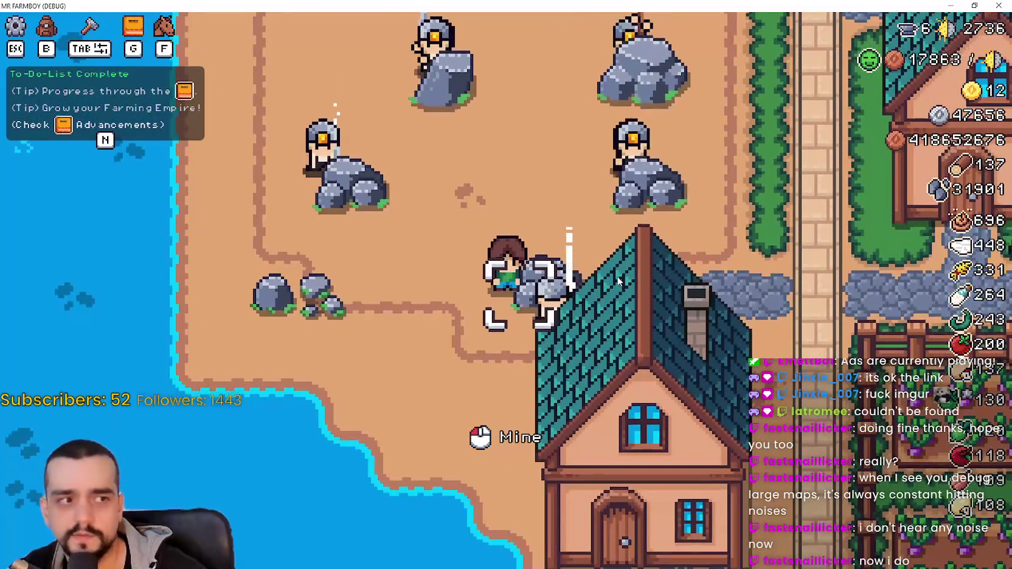
Walk the farmer past the house and up and down the path between the village houses.
{"action": "key", "text": "w"}
{"action": "key", "text": "d"}
{"action": "key", "text": "d"}
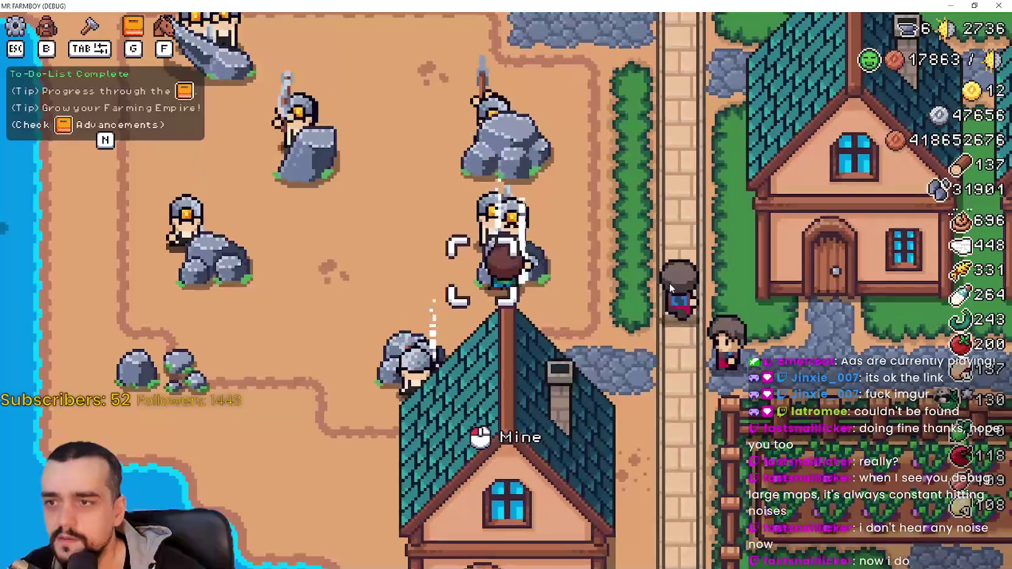
{"action": "key", "text": "s"}
{"action": "scroll", "coordinate": [639, 271], "scroll_direction": "down", "scroll_amount": 2}
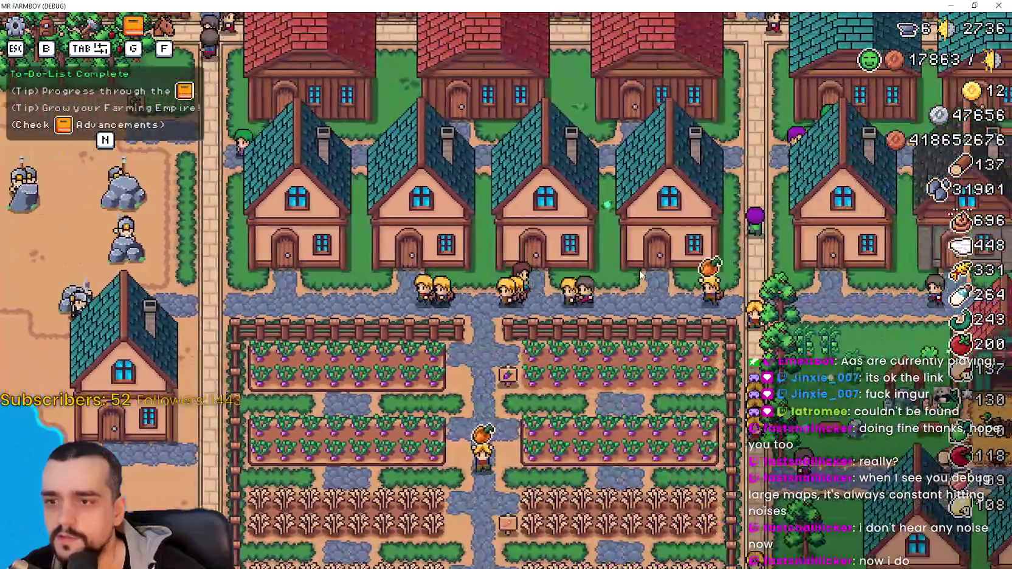
{"action": "scroll", "coordinate": [639, 275], "scroll_direction": "up", "scroll_amount": 2}
{"action": "key", "text": "d"}
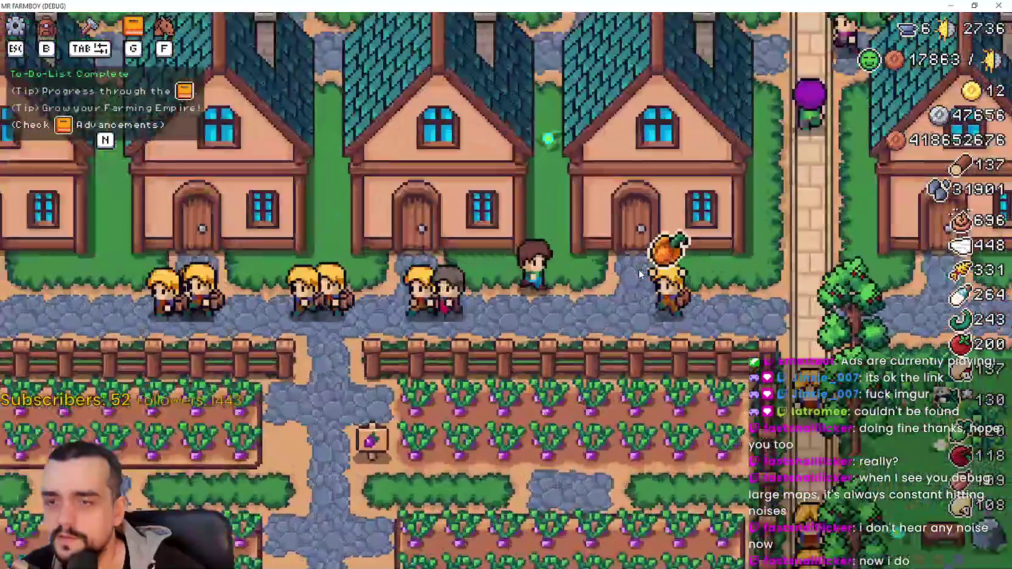
{"action": "key", "text": "w"}
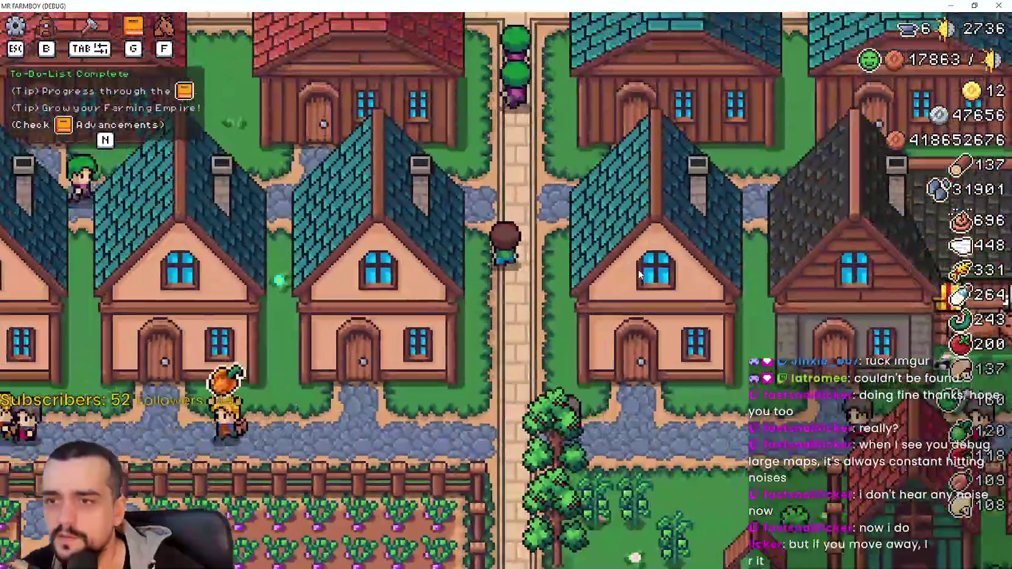
{"action": "scroll", "coordinate": [639, 275], "scroll_direction": "down", "scroll_amount": 3}
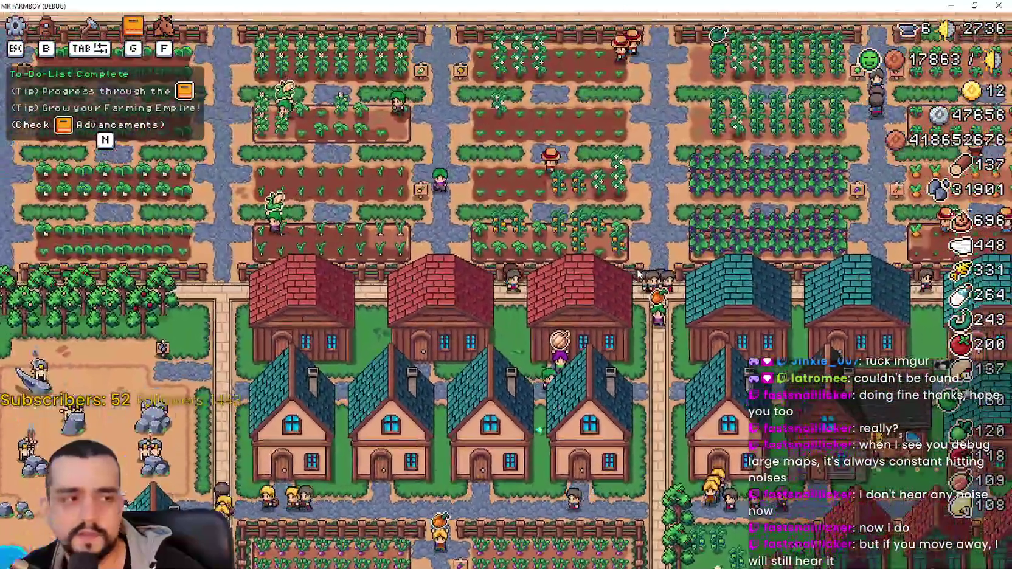
{"action": "key", "text": "d"}
{"action": "key", "text": "s"}
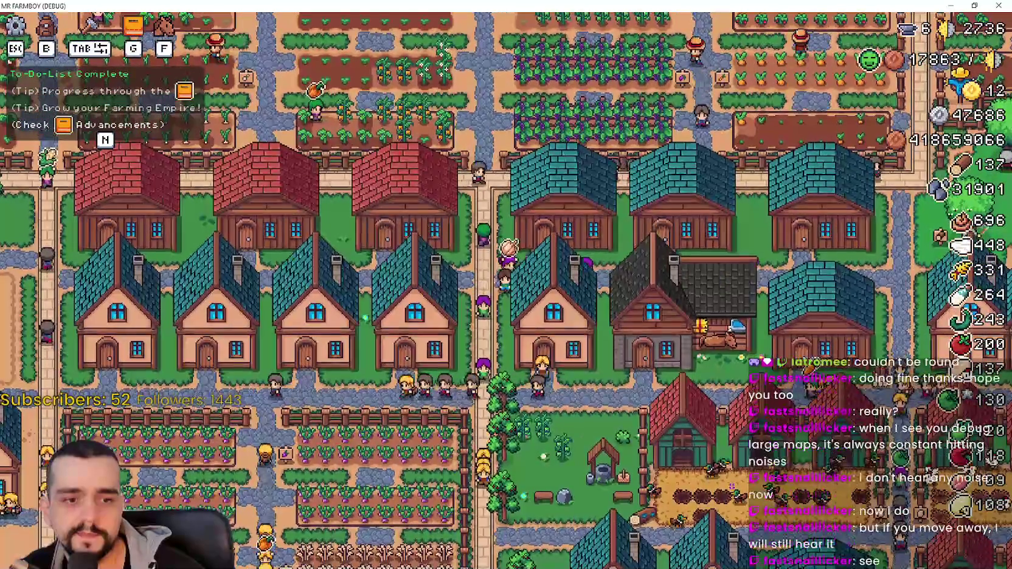
{"action": "key", "text": "s"}
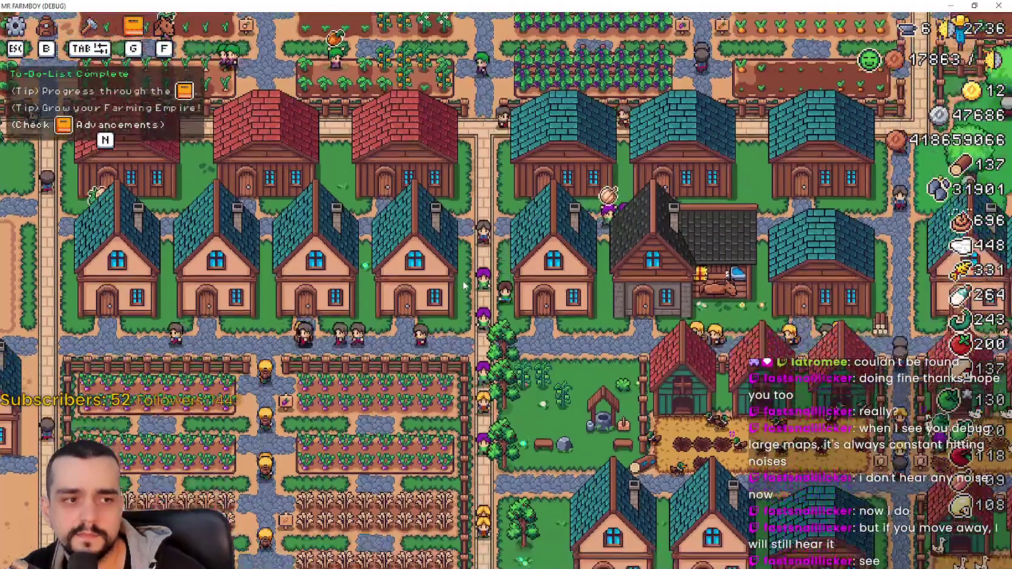
{"action": "scroll", "coordinate": [461, 286], "scroll_direction": "up", "scroll_amount": 3}
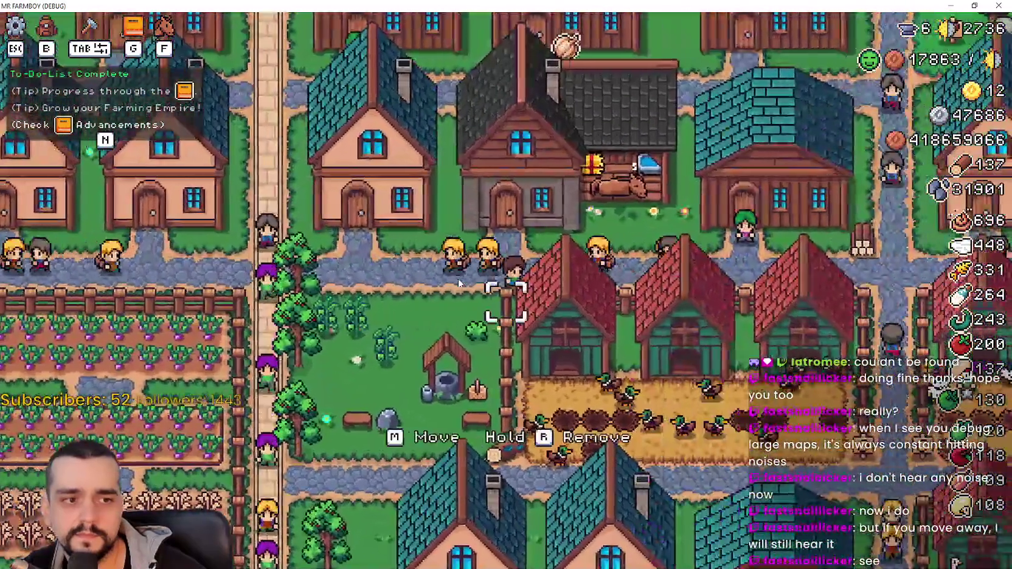
Walk the farmer east to the trees, then northwest to the grape fields.
{"action": "key", "text": "d"}
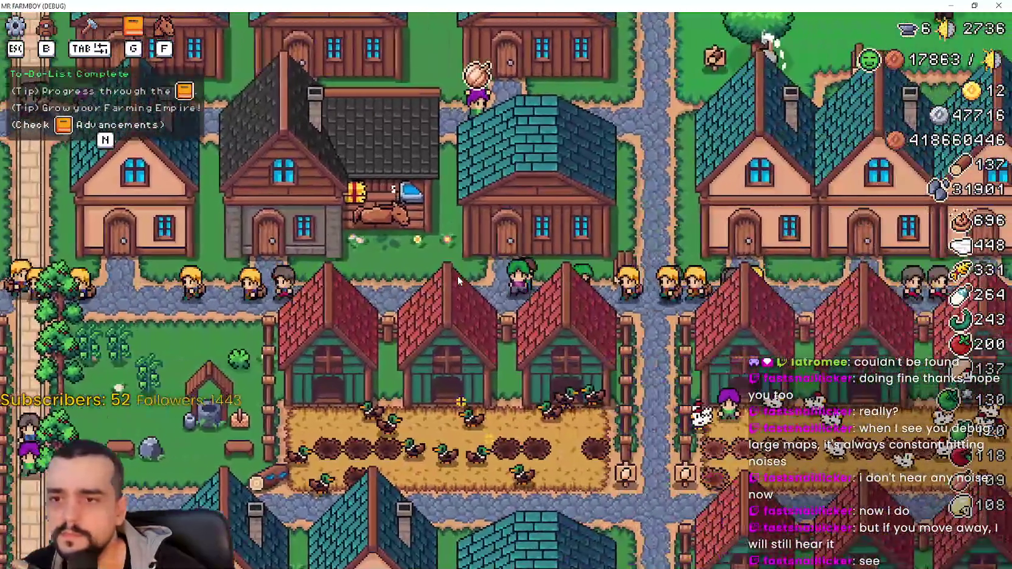
{"action": "key", "text": "w"}
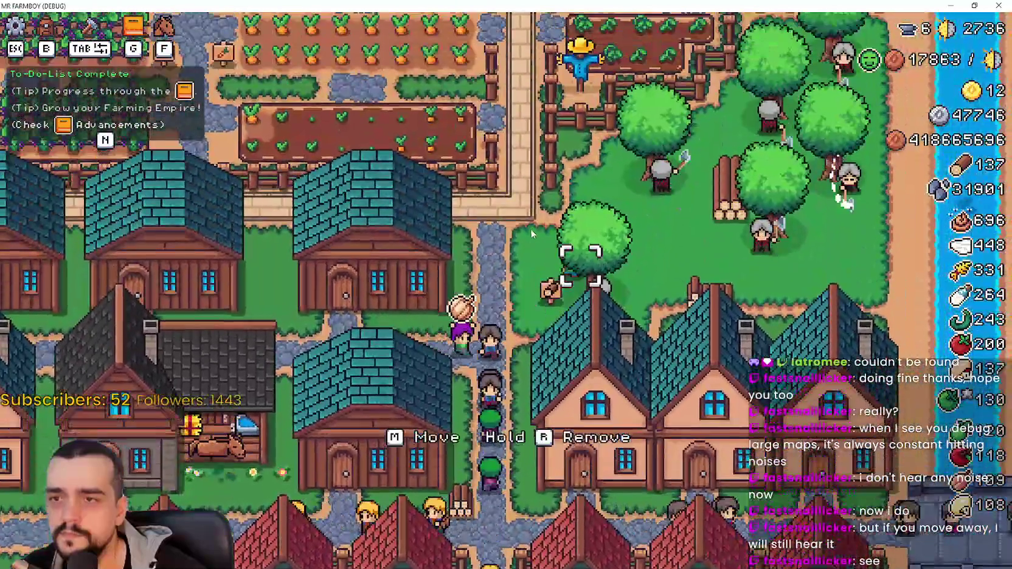
{"action": "key", "text": "d"}
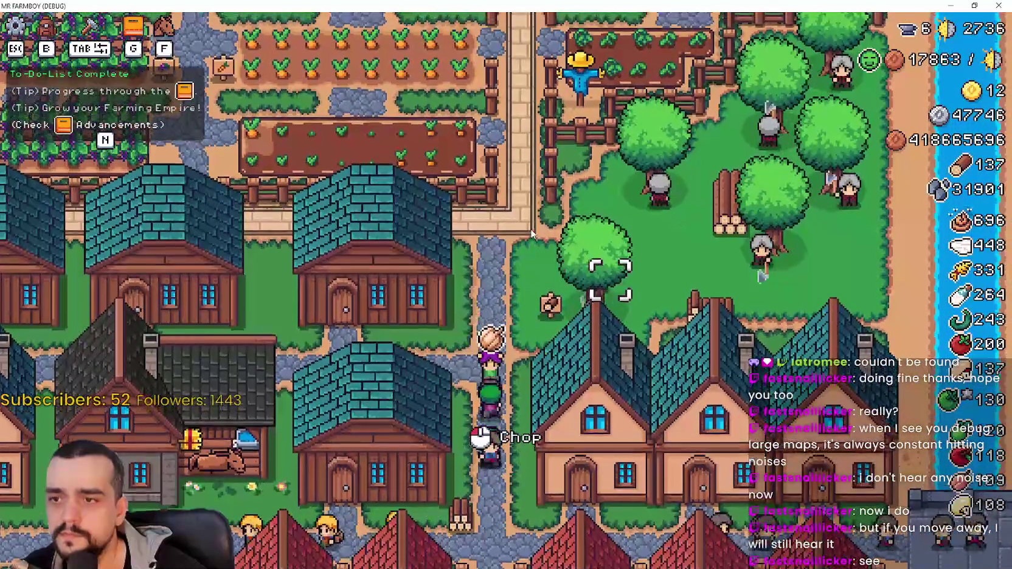
{"action": "scroll", "coordinate": [633, 217], "scroll_direction": "up", "scroll_amount": 2}
{"action": "key", "text": "w"}
{"action": "key", "text": "a"}
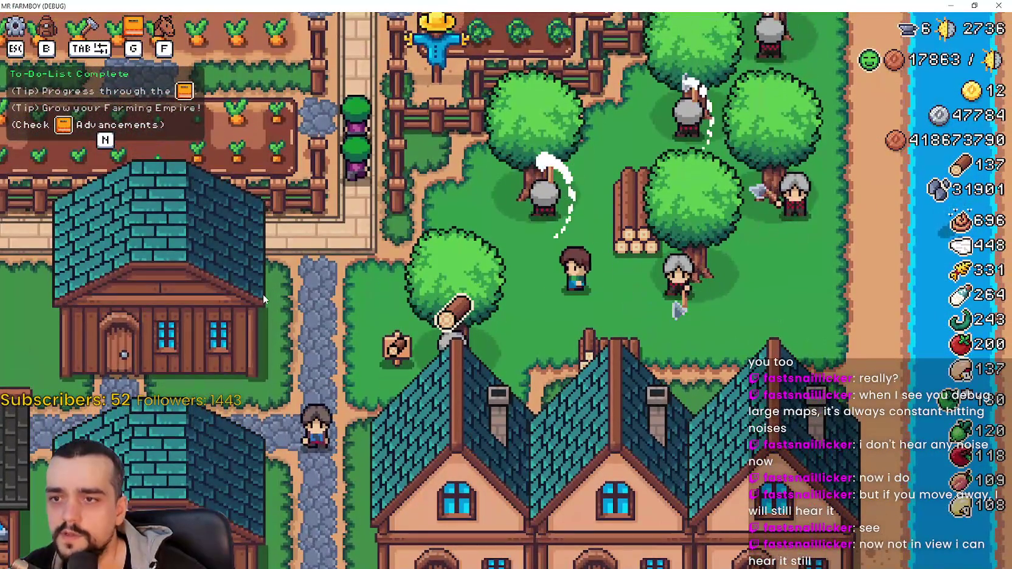
{"action": "key", "text": "a"}
{"action": "key", "text": "w"}
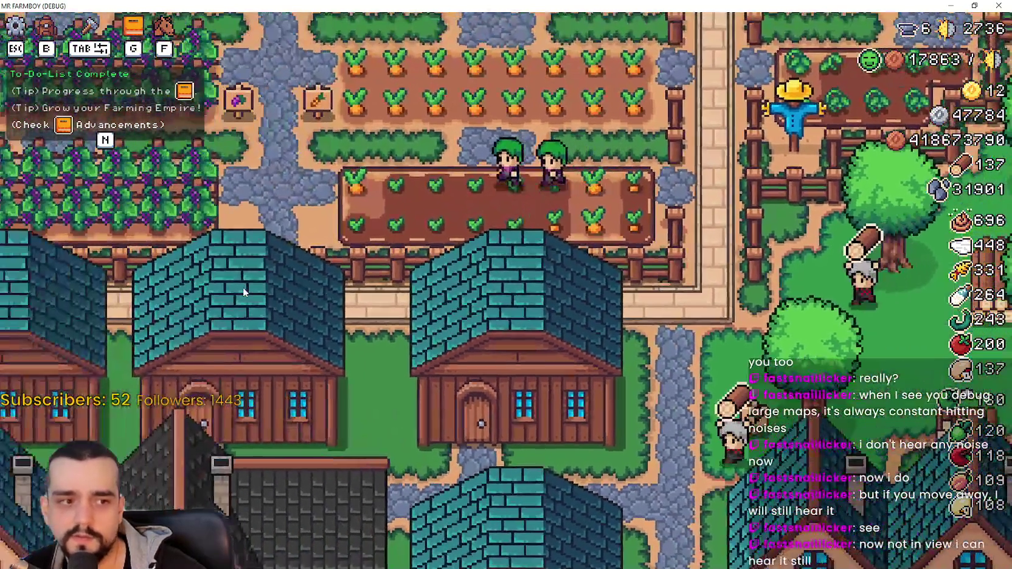
{"action": "key", "text": "a"}
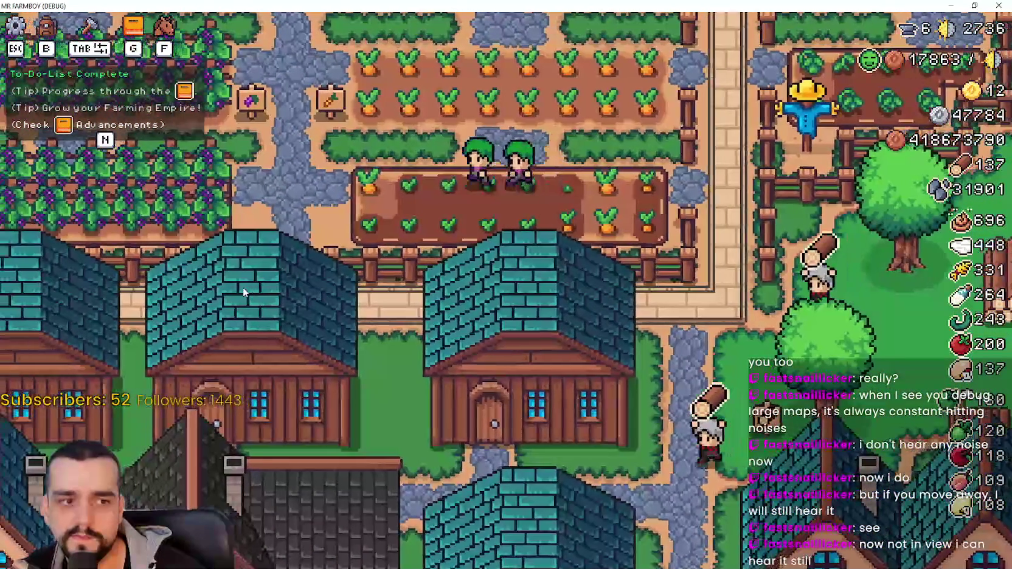
{"action": "key", "text": "w"}
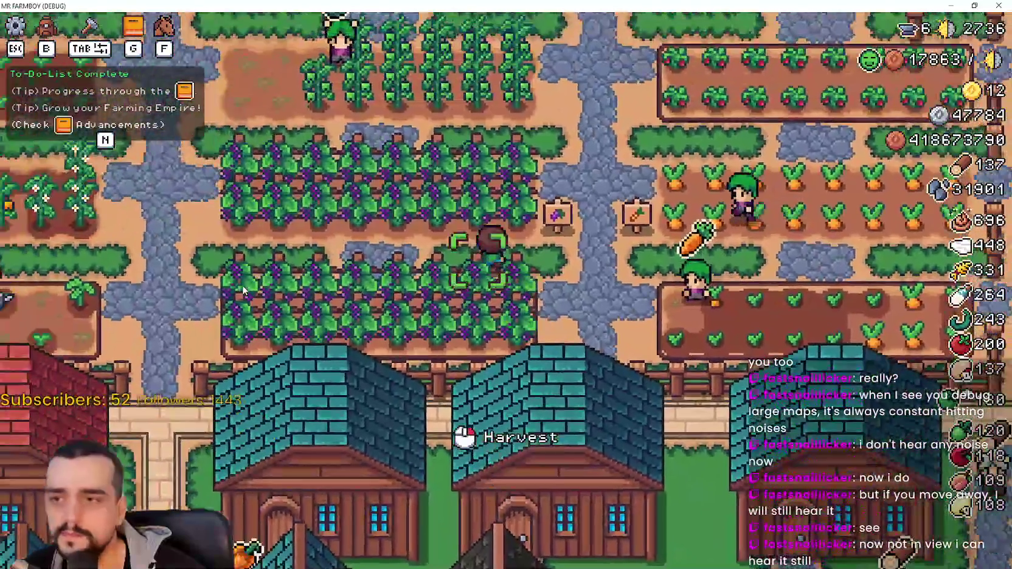
{"action": "key", "text": "w"}
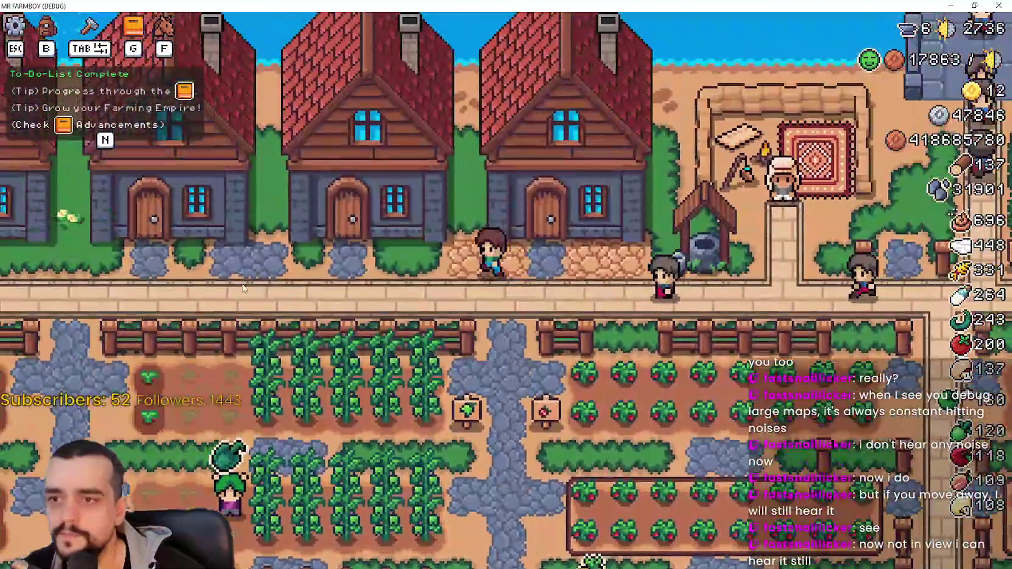
Walk the farmer down across the field toward the farmhouses, then pause the game.
{"action": "scroll", "coordinate": [244, 289], "scroll_direction": "down", "scroll_amount": 2}
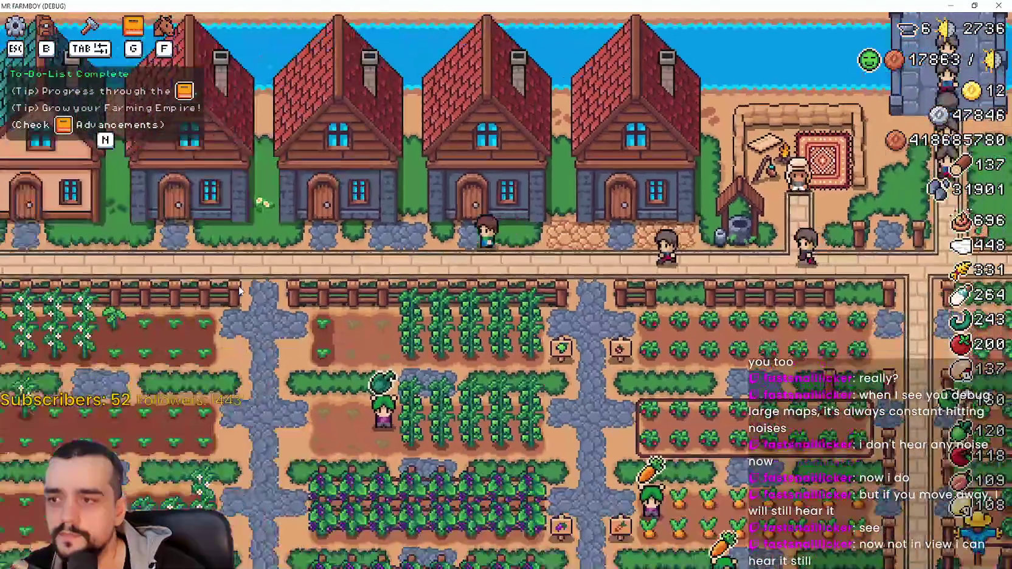
{"action": "key", "text": "s"}
{"action": "key", "text": "s"}
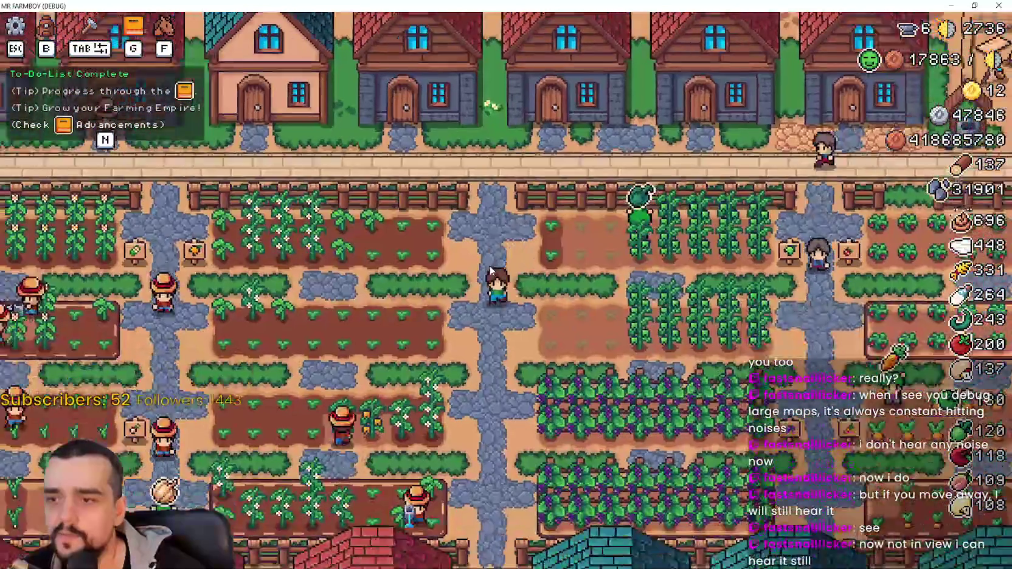
{"action": "key", "text": "a"}
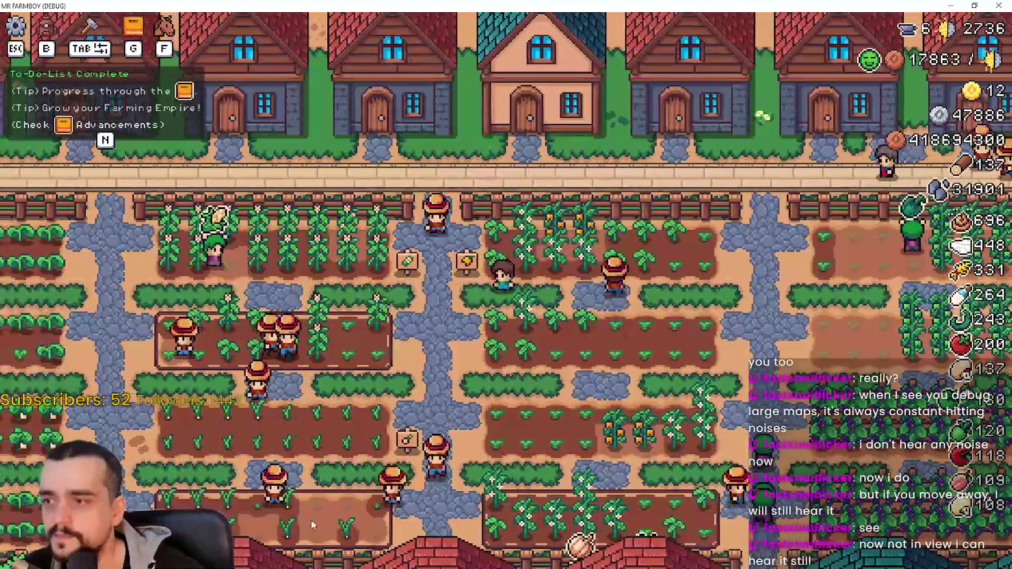
{"action": "scroll", "coordinate": [589, 436], "scroll_direction": "up", "scroll_amount": 2}
{"action": "key", "text": "s"}
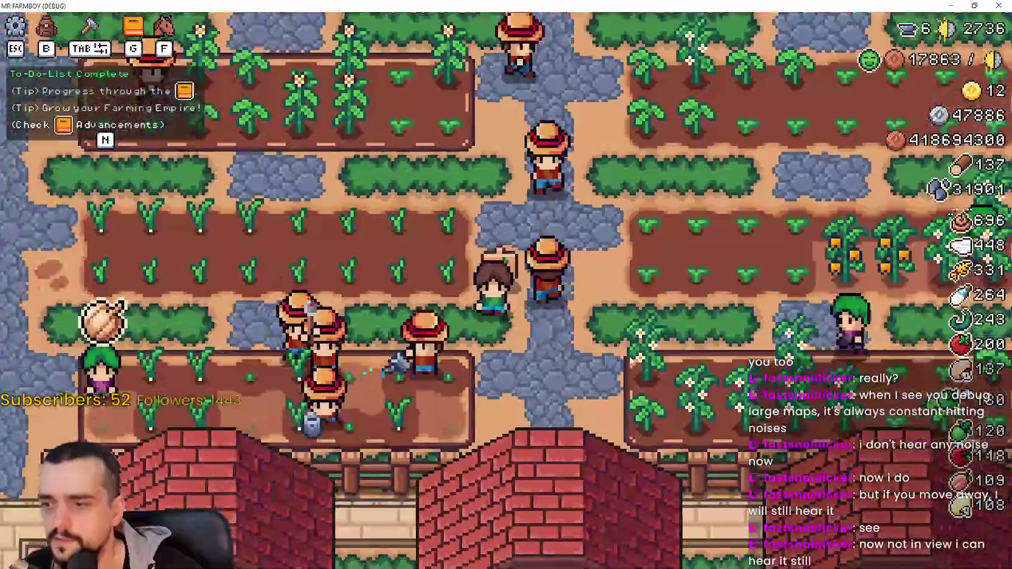
{"action": "scroll", "coordinate": [646, 340], "scroll_direction": "down", "scroll_amount": 4}
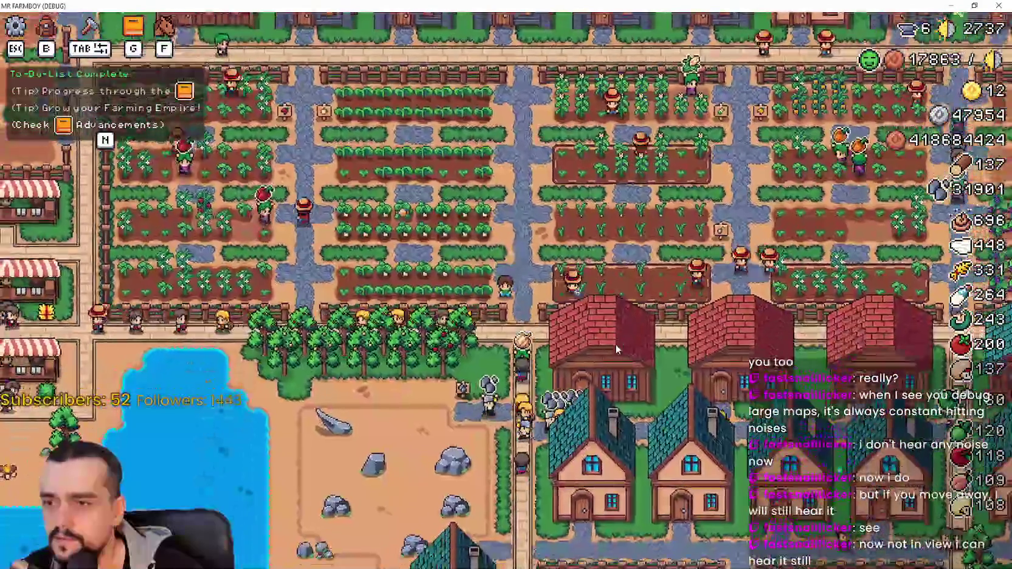
{"action": "key", "text": "Escape"}
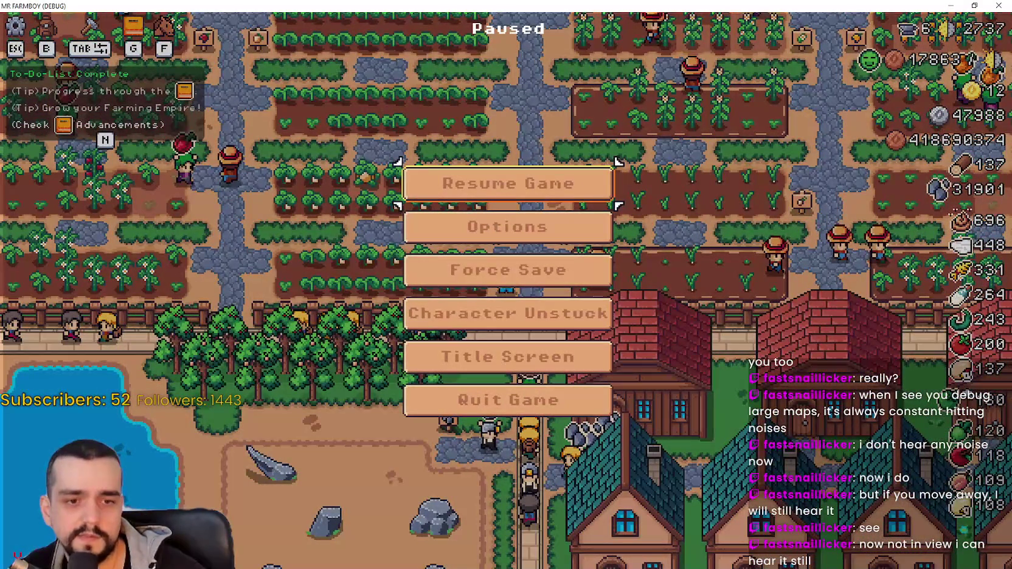
{"action": "key", "text": "alt+Tab"}
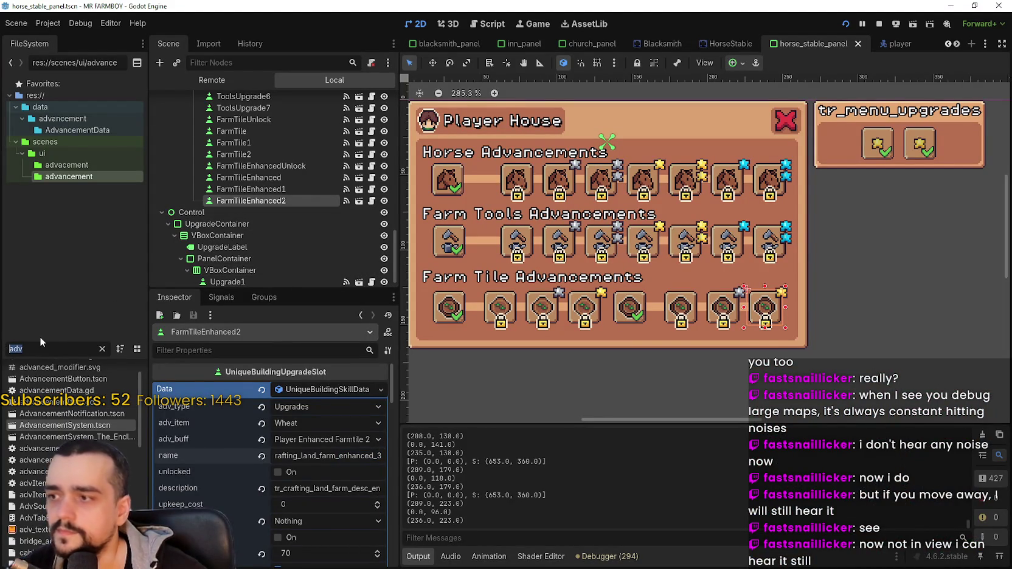
Open forester_npc.gd and scroll to the Task.GATHER chopping code around lines 237–245.
{"action": "type", "text": "forester"}
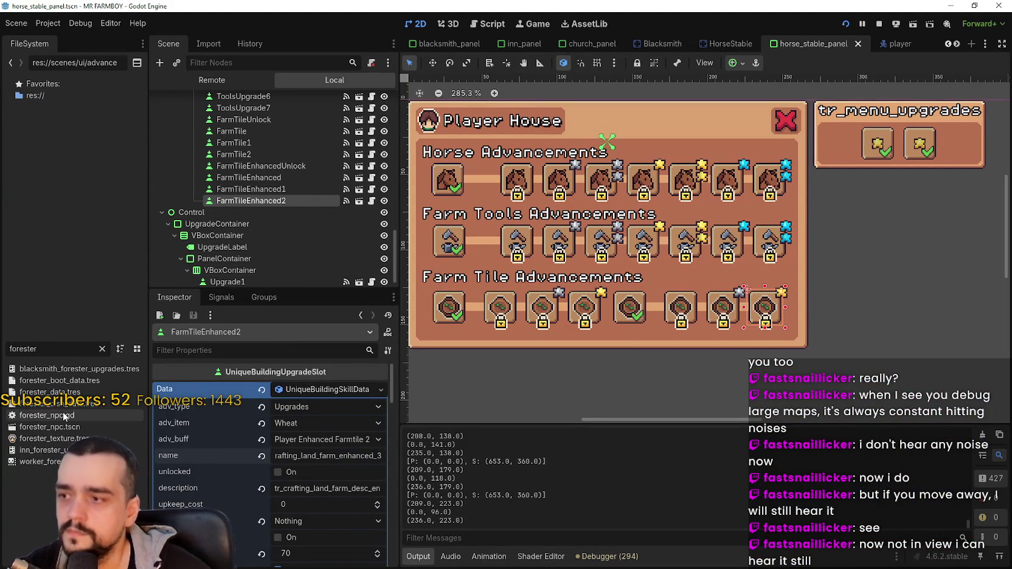
{"action": "key", "text": "Return"}
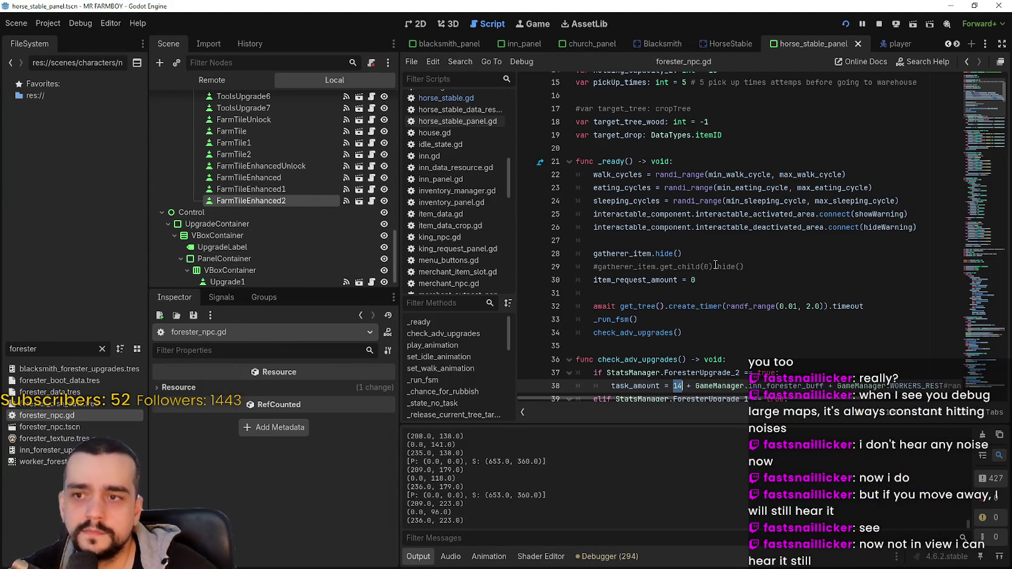
{"action": "scroll", "coordinate": [726, 258], "scroll_direction": "down", "scroll_amount": 5}
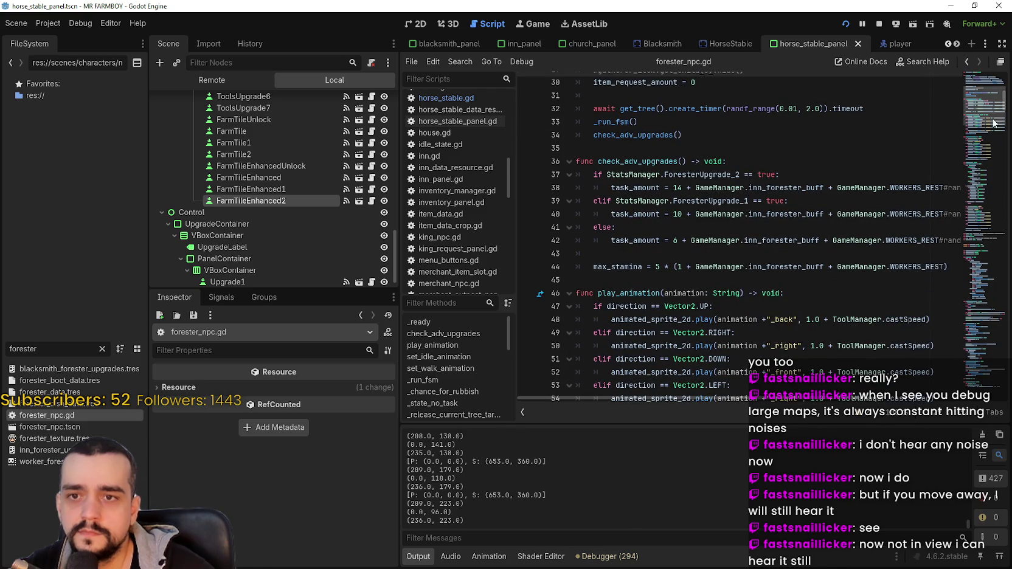
{"action": "left_click_drag", "start_coordinate": [984, 94], "coordinate": [975, 206]}
{"action": "scroll", "coordinate": [976, 207], "scroll_direction": "up", "scroll_amount": 2}
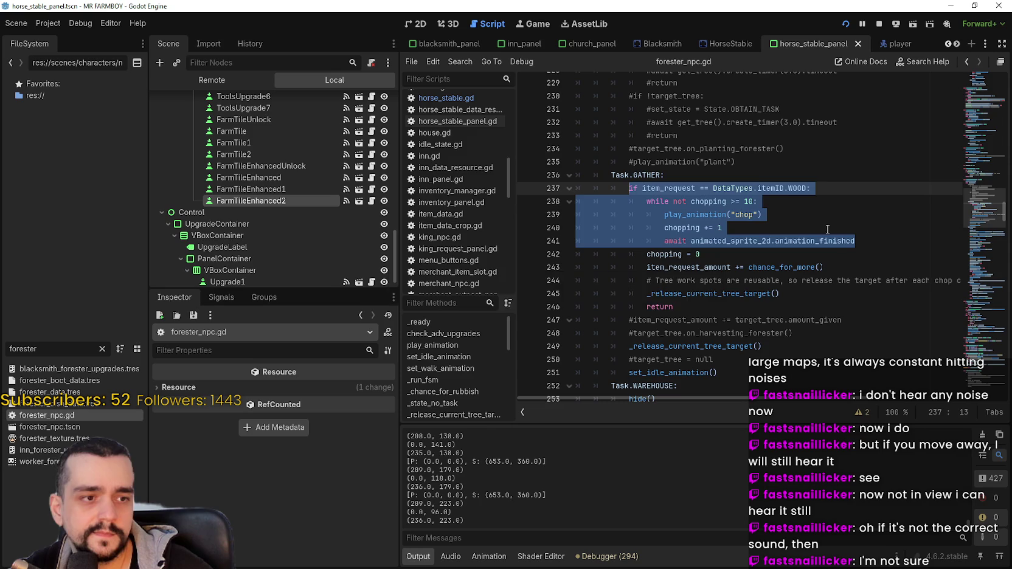
{"action": "left_click", "coordinate": [849, 294]}
{"action": "scroll", "coordinate": [816, 205], "scroll_direction": "down", "scroll_amount": 5}
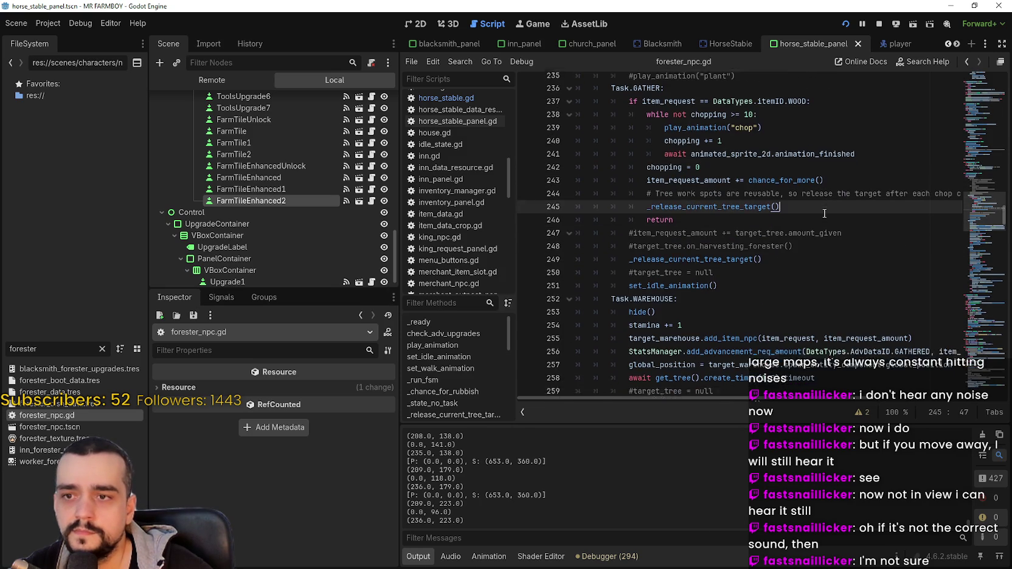
{"action": "scroll", "coordinate": [816, 210], "scroll_direction": "up", "scroll_amount": 5}
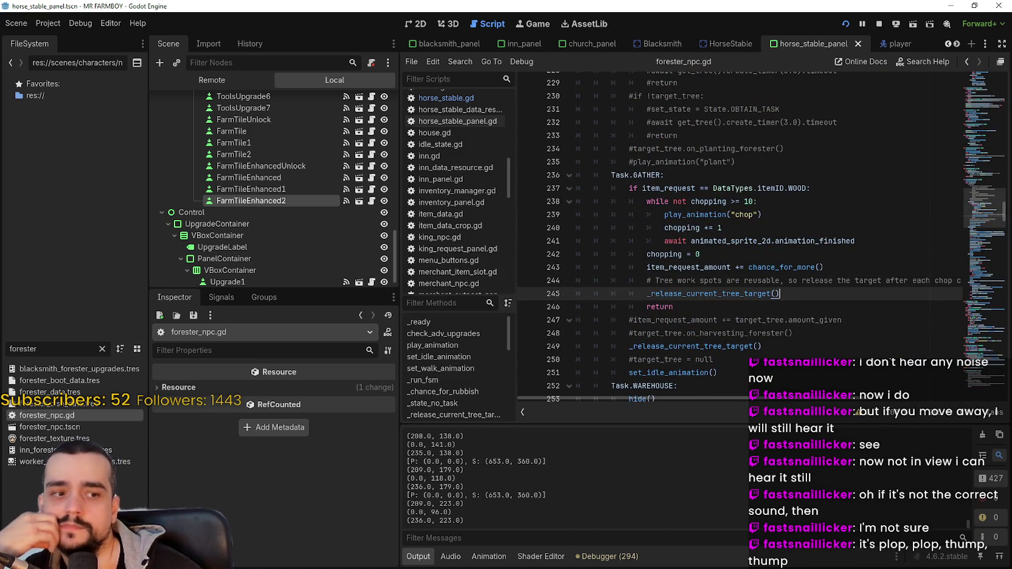
{"action": "key", "text": "alt+Tab"}
Resume the game and walk the farmer north, east, and south through the village.
{"action": "left_click", "coordinate": [534, 195]}
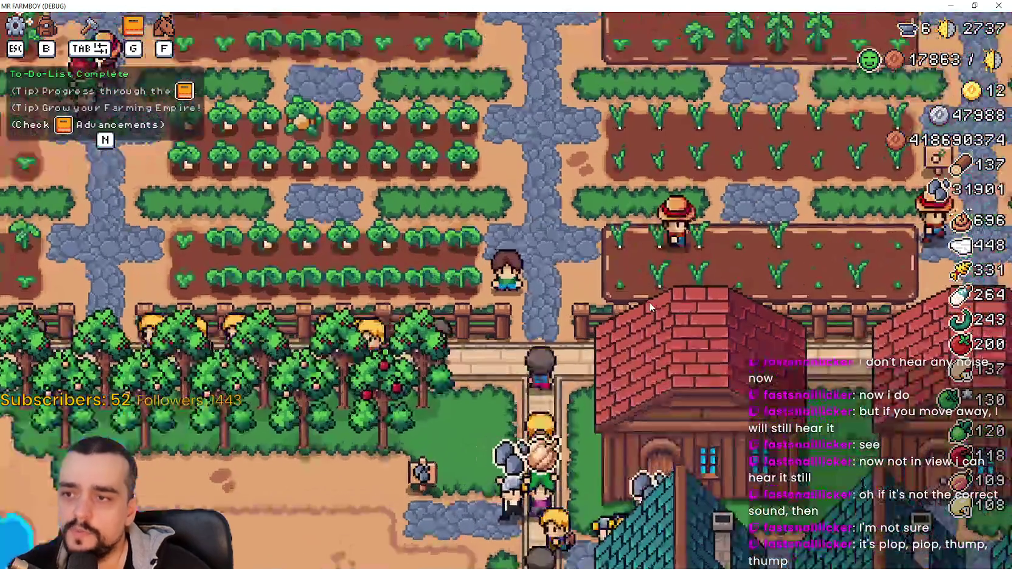
{"action": "key", "text": "w"}
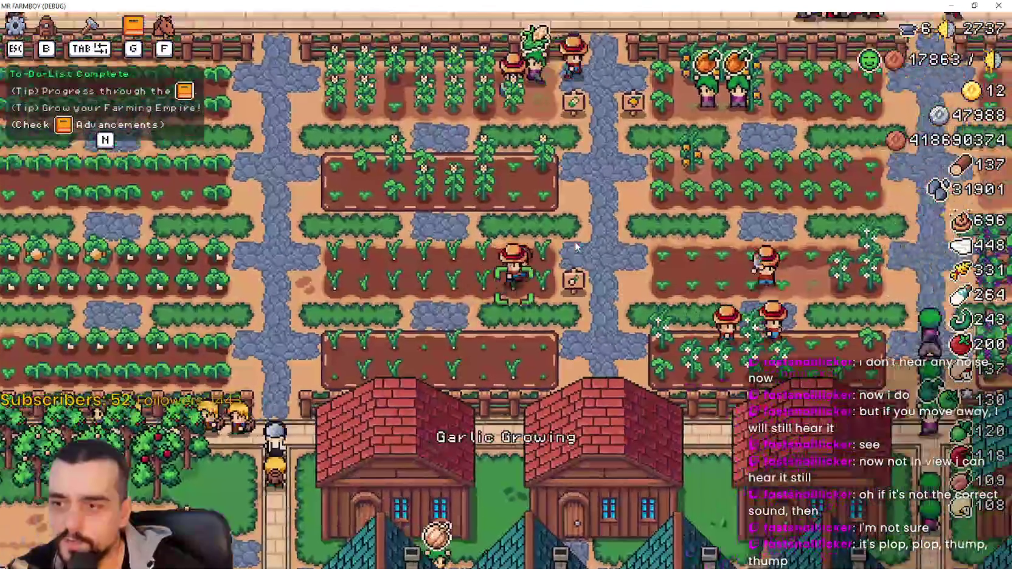
{"action": "scroll", "coordinate": [696, 264], "scroll_direction": "up", "scroll_amount": 2}
{"action": "scroll", "coordinate": [696, 265], "scroll_direction": "down", "scroll_amount": 1}
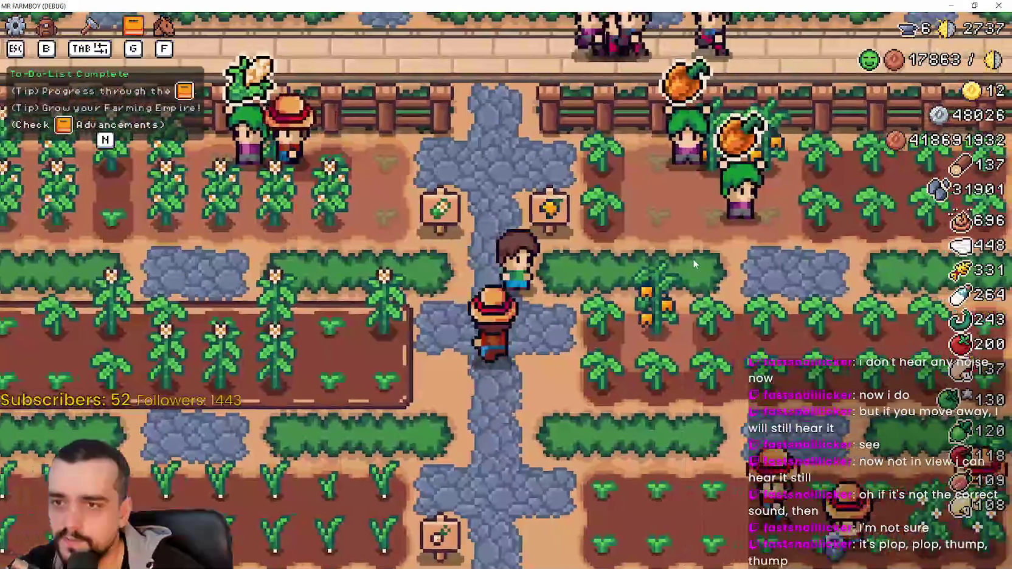
{"action": "key", "text": "d"}
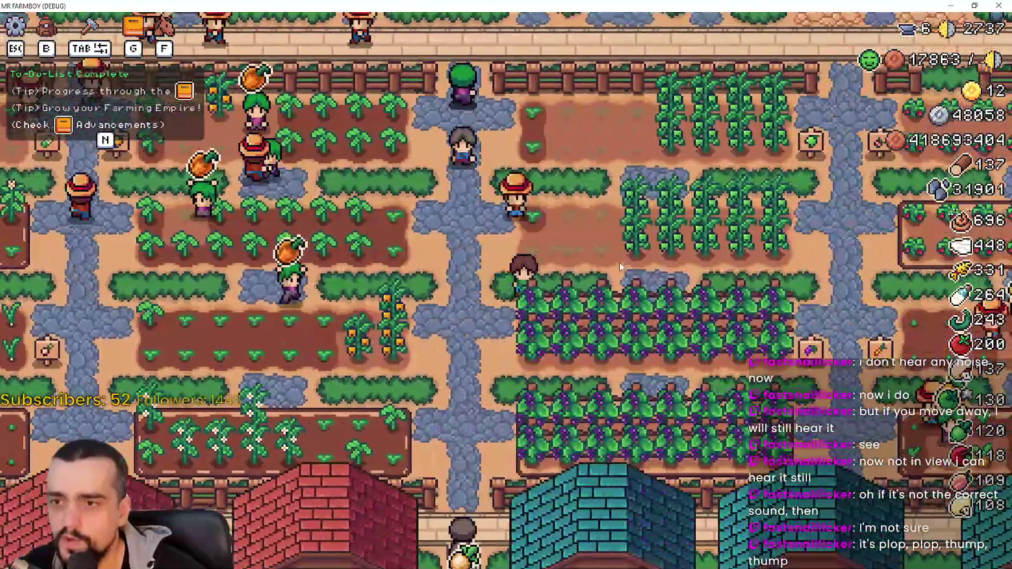
{"action": "key", "text": "s"}
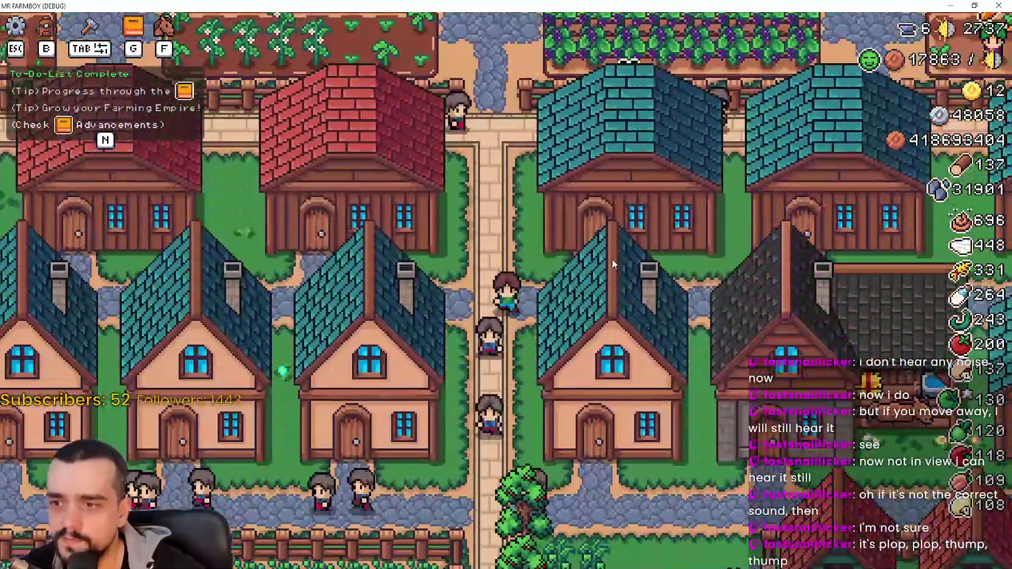
{"action": "scroll", "coordinate": [612, 260], "scroll_direction": "down", "scroll_amount": 3}
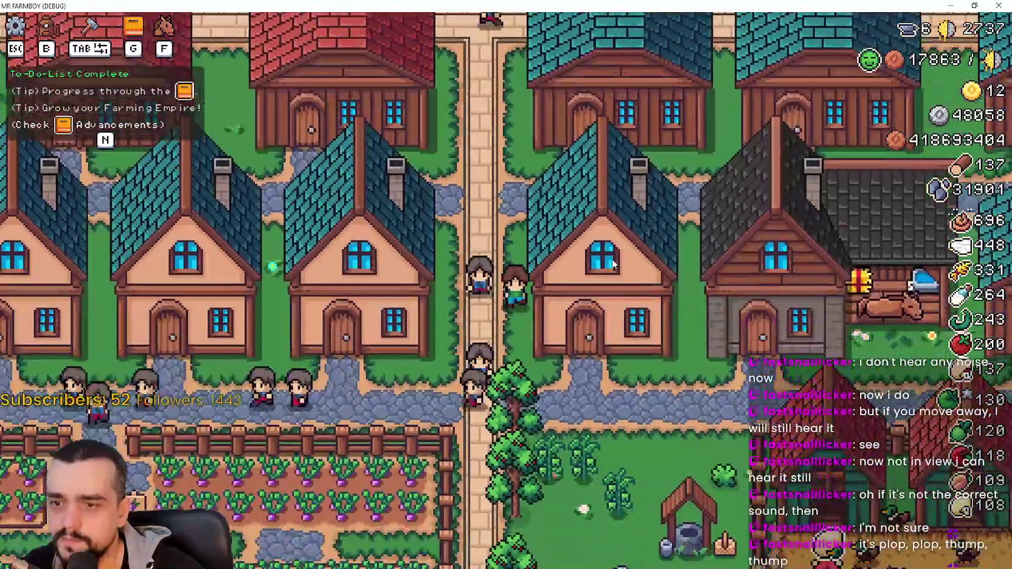
{"action": "scroll", "coordinate": [612, 259], "scroll_direction": "up", "scroll_amount": 3}
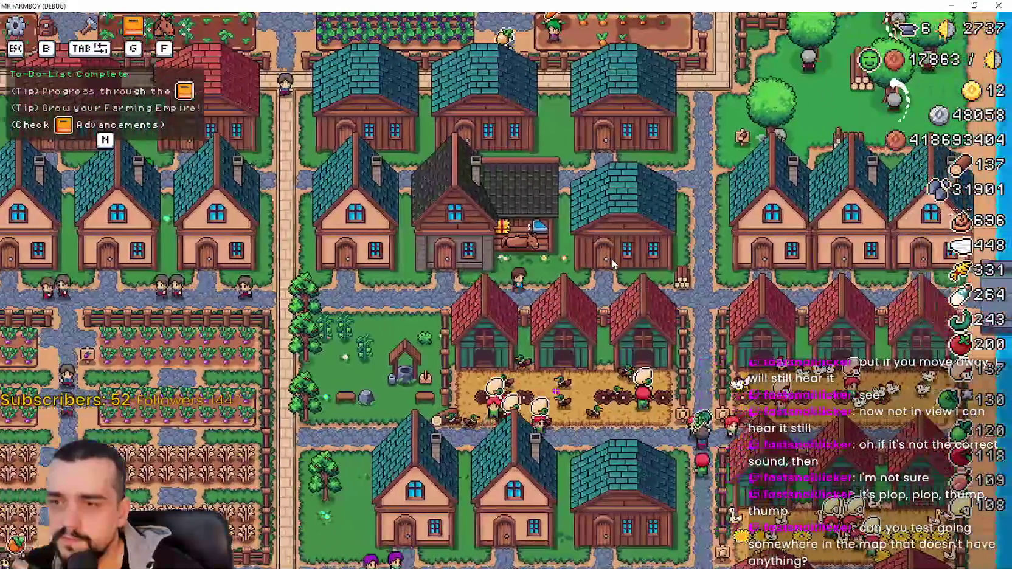
{"action": "key", "text": "w"}
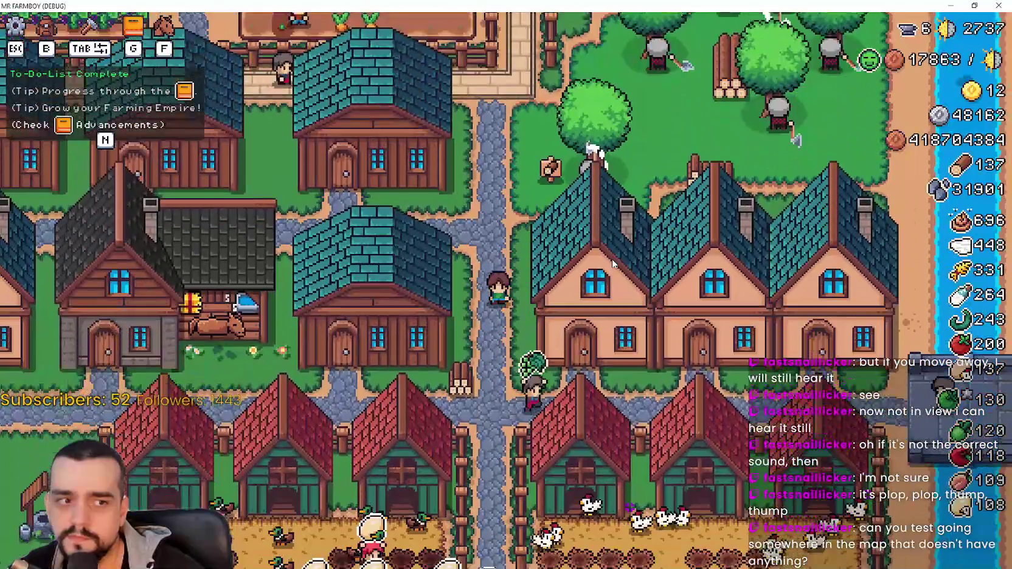
{"action": "scroll", "coordinate": [612, 259], "scroll_direction": "down", "scroll_amount": 5}
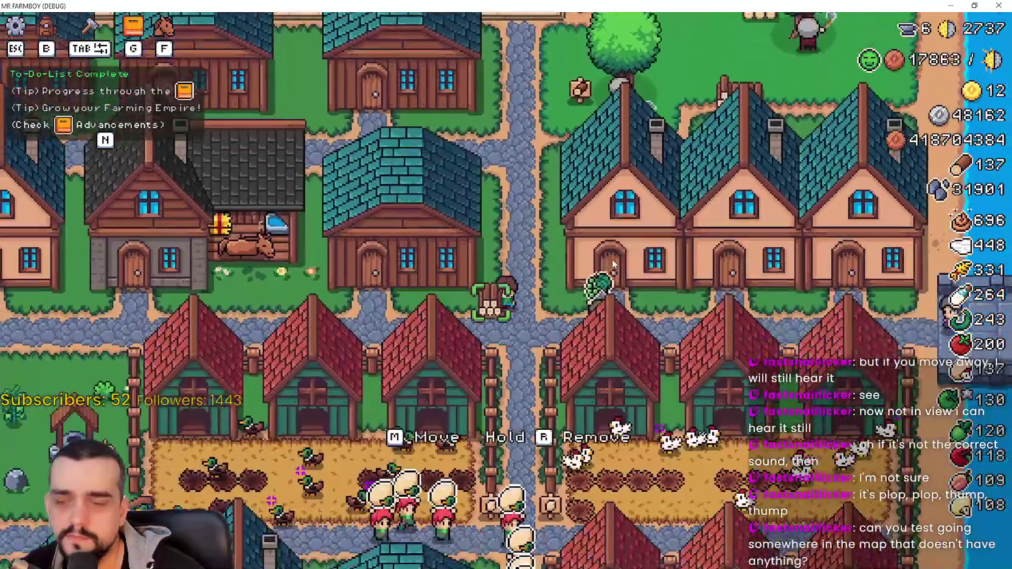
{"action": "scroll", "coordinate": [612, 259], "scroll_direction": "down", "scroll_amount": 2}
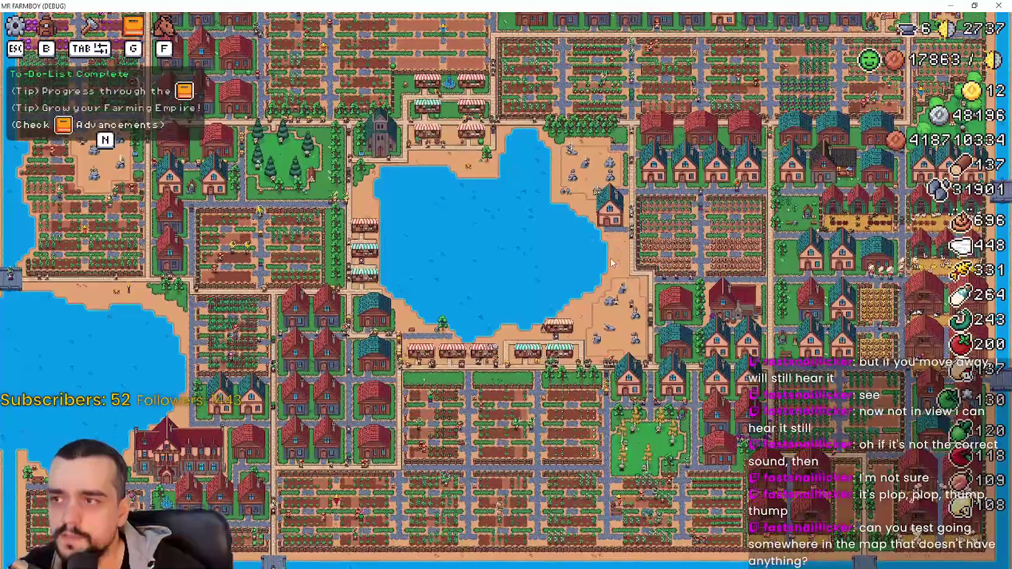
Walk the farmer down the stone path past the bridge to the water's edge below the cow pen.
{"action": "key", "text": "s"}
{"action": "scroll", "coordinate": [732, 509], "scroll_direction": "up", "scroll_amount": 5}
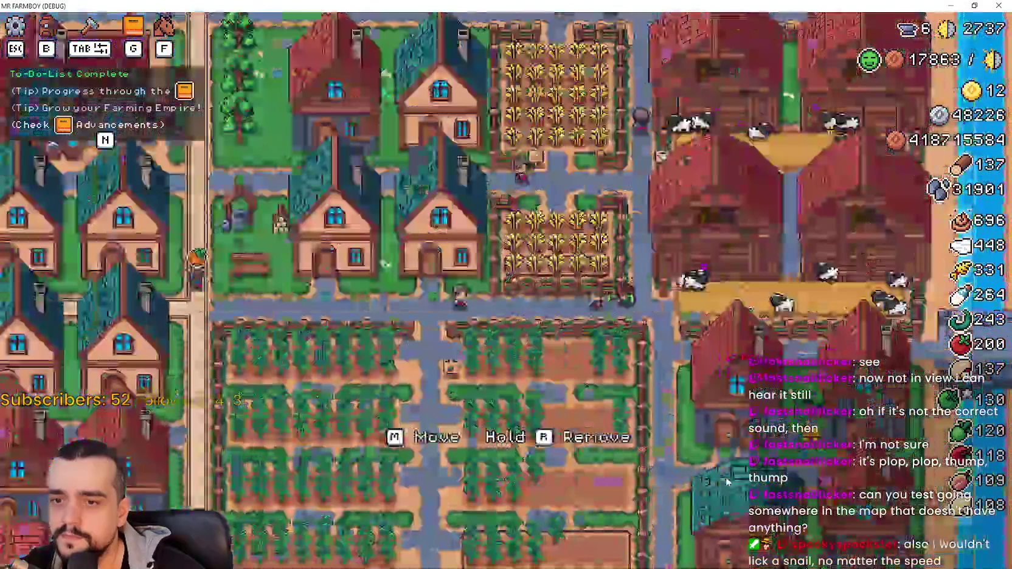
{"action": "key", "text": "s"}
{"action": "key", "text": "s"}
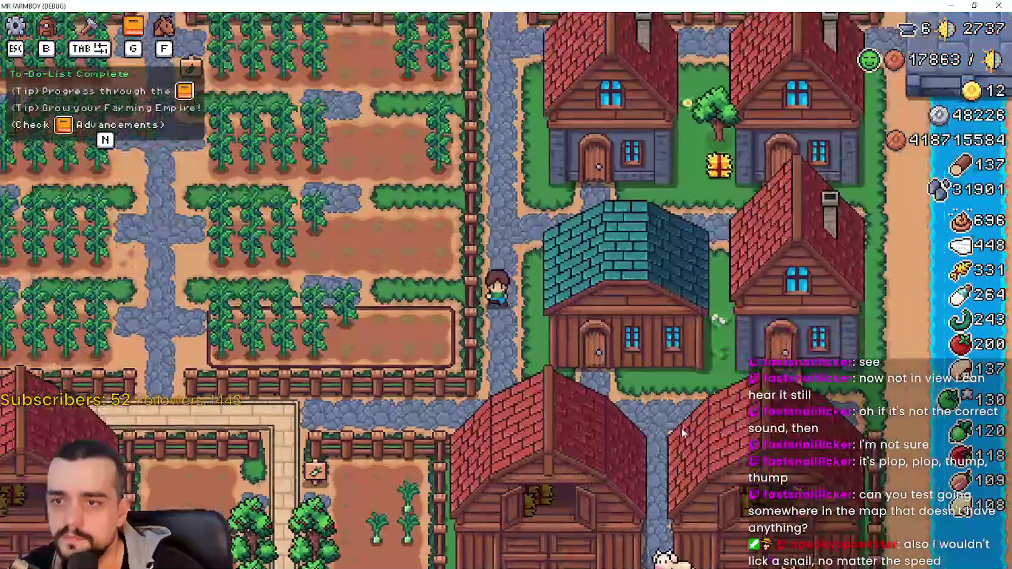
{"action": "key", "text": "a"}
{"action": "key", "text": "a"}
{"action": "key", "text": "s"}
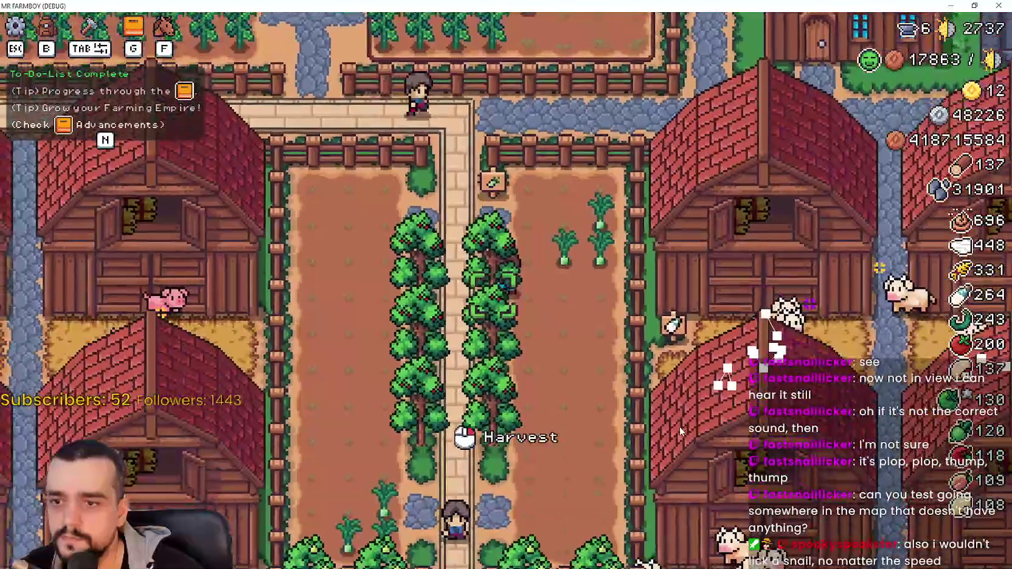
{"action": "key", "text": "s"}
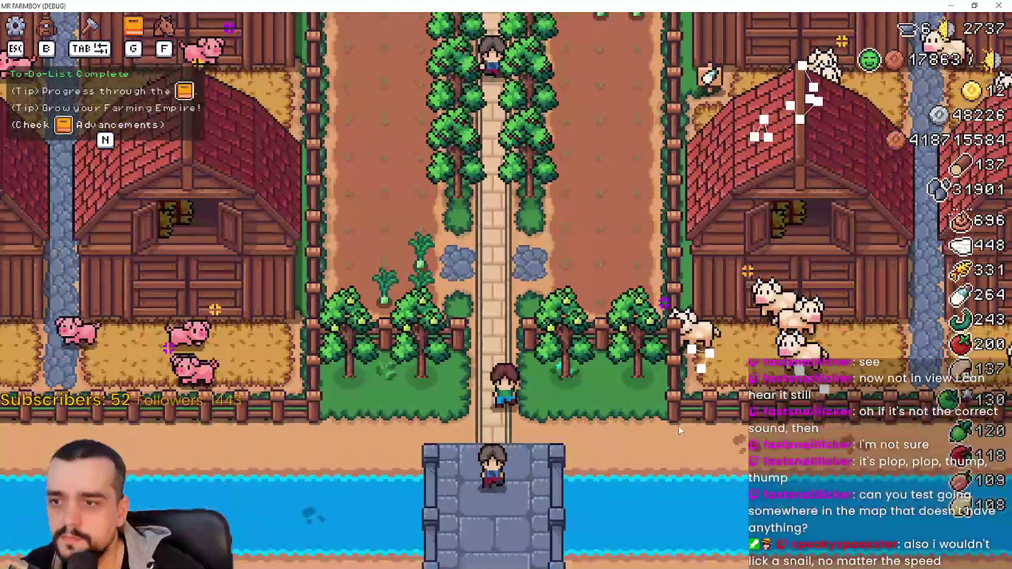
{"action": "key", "text": "d"}
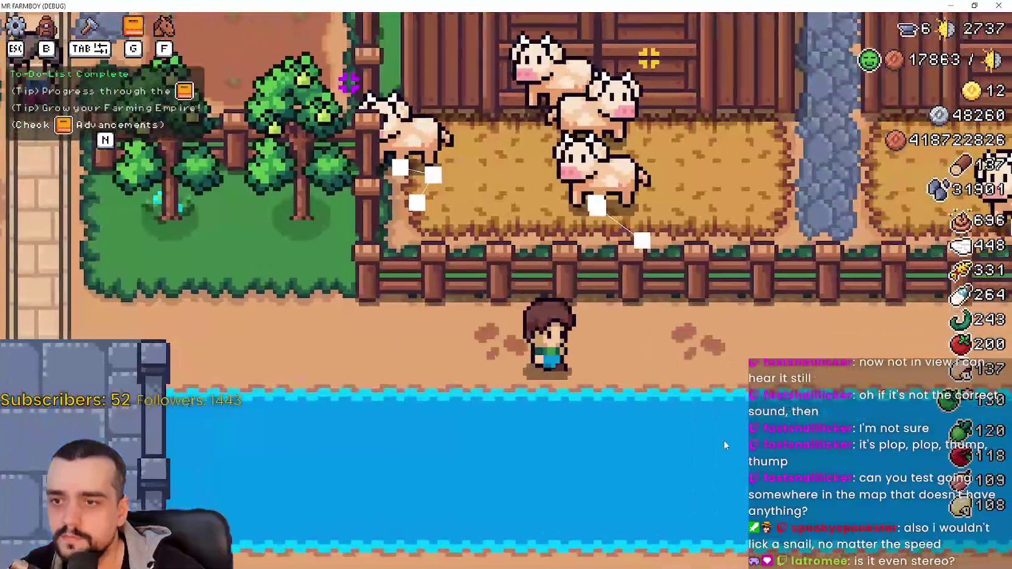
{"action": "key", "text": "d"}
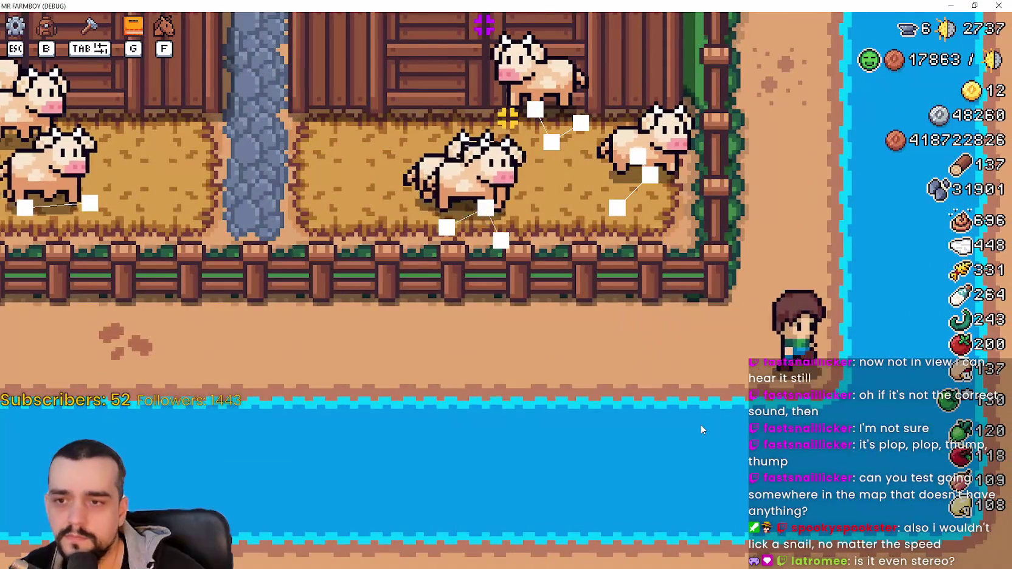
{"action": "key", "text": "a"}
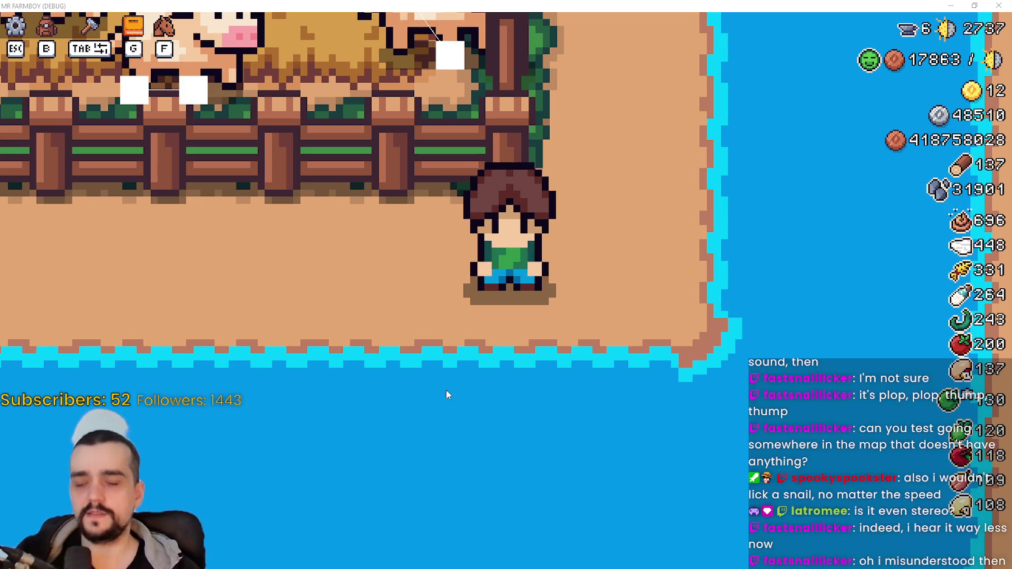
{"action": "scroll", "coordinate": [449, 373], "scroll_direction": "down", "scroll_amount": 1}
{"action": "scroll", "coordinate": [448, 373], "scroll_direction": "down", "scroll_amount": 1}
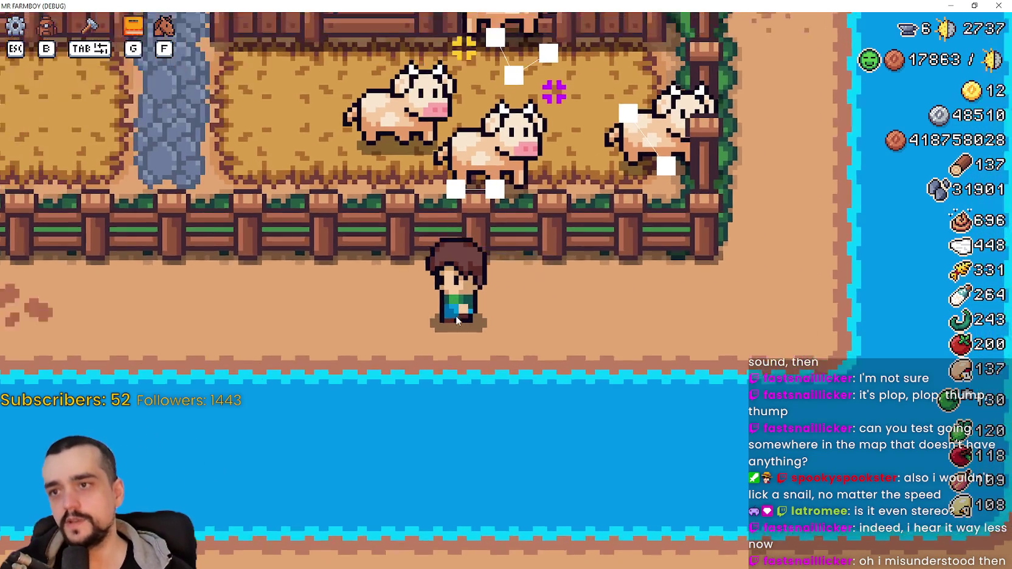
Walk the farmer north past the barns, teal house and wheat fields toward the farm plots.
{"action": "key", "text": "w"}
{"action": "key", "text": "w"}
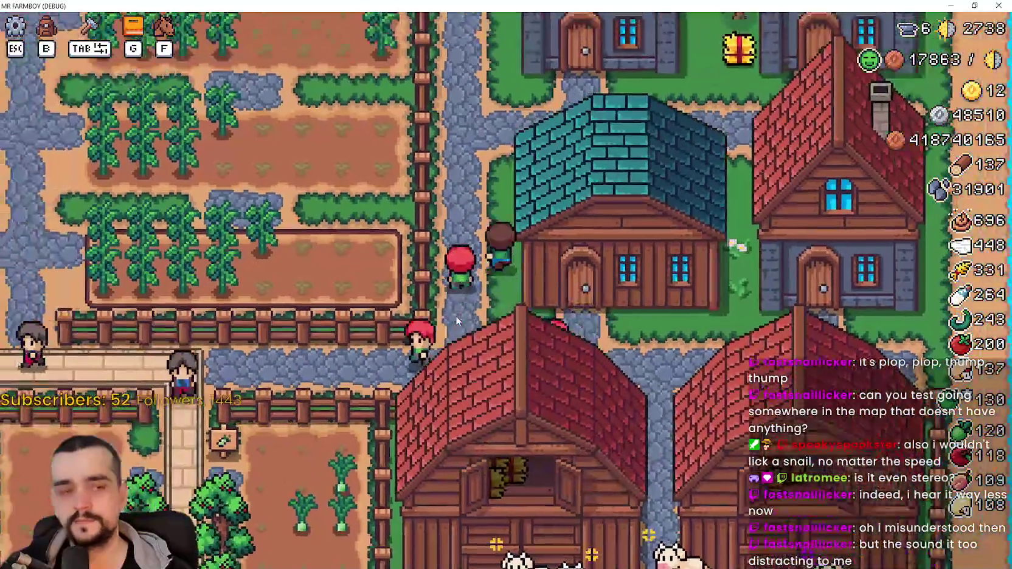
{"action": "key", "text": "w"}
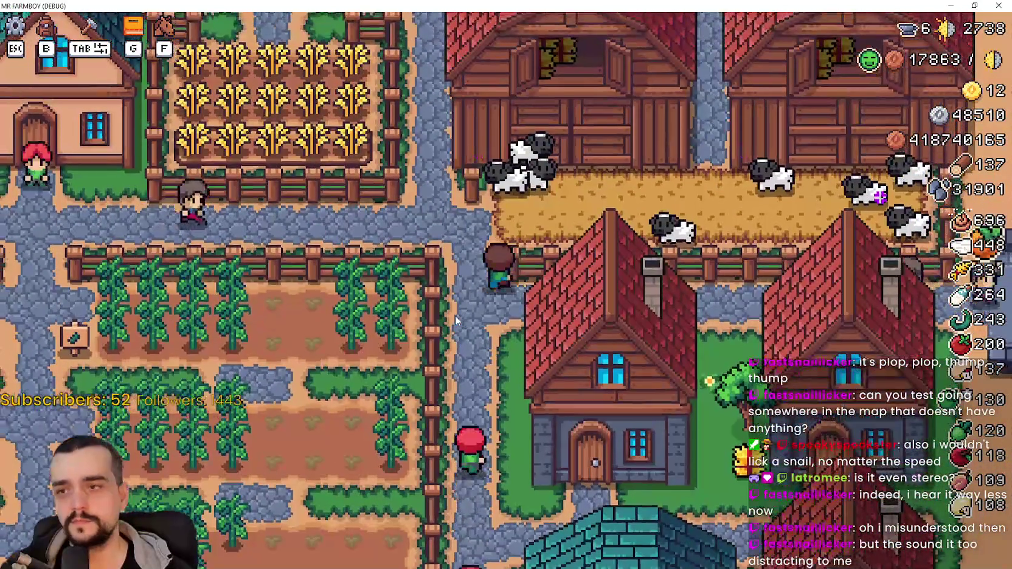
{"action": "key", "text": "w"}
{"action": "key", "text": "w"}
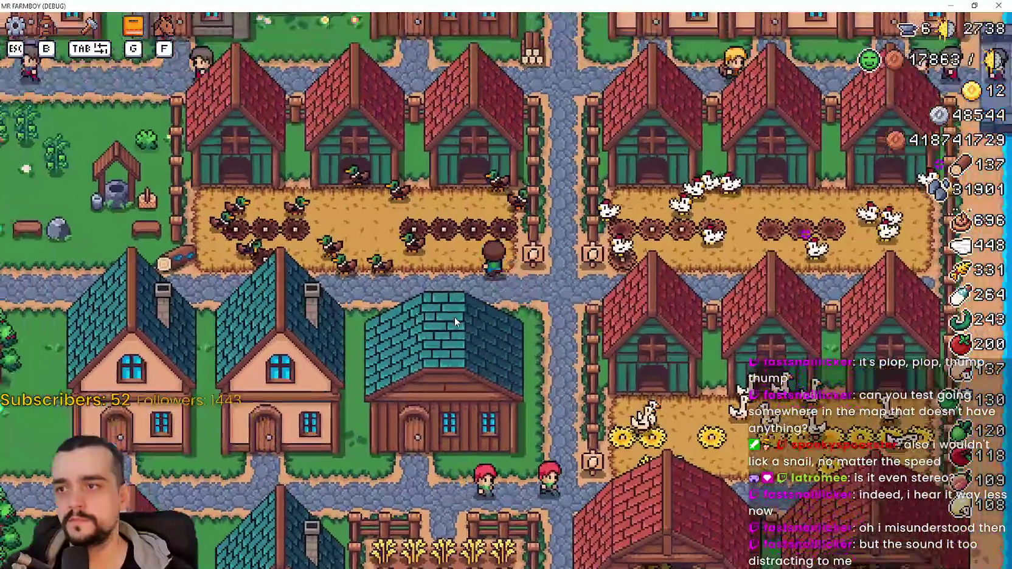
{"action": "key", "text": "w"}
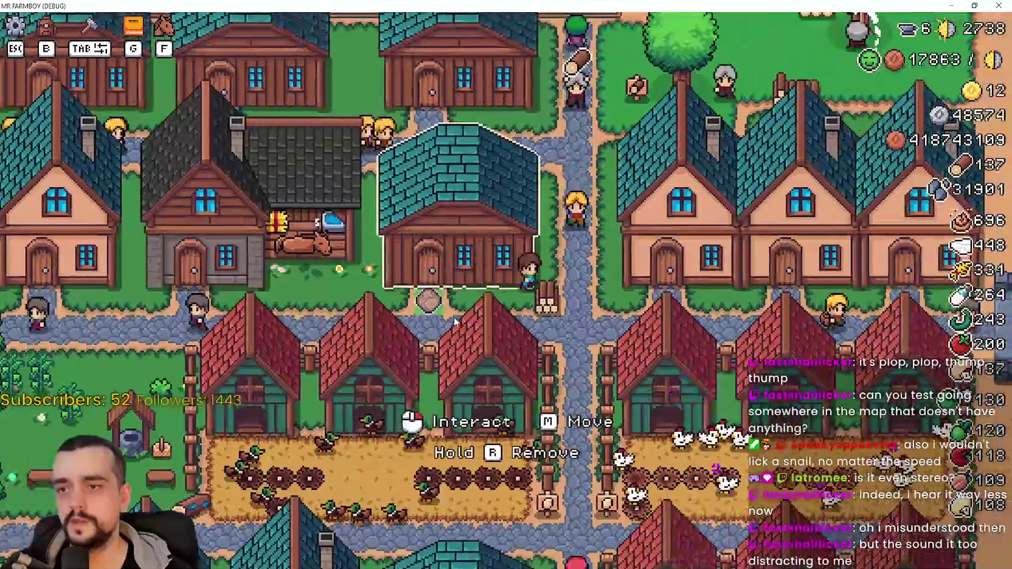
{"action": "key", "text": "w"}
{"action": "key", "text": "w"}
{"action": "key", "text": "w"}
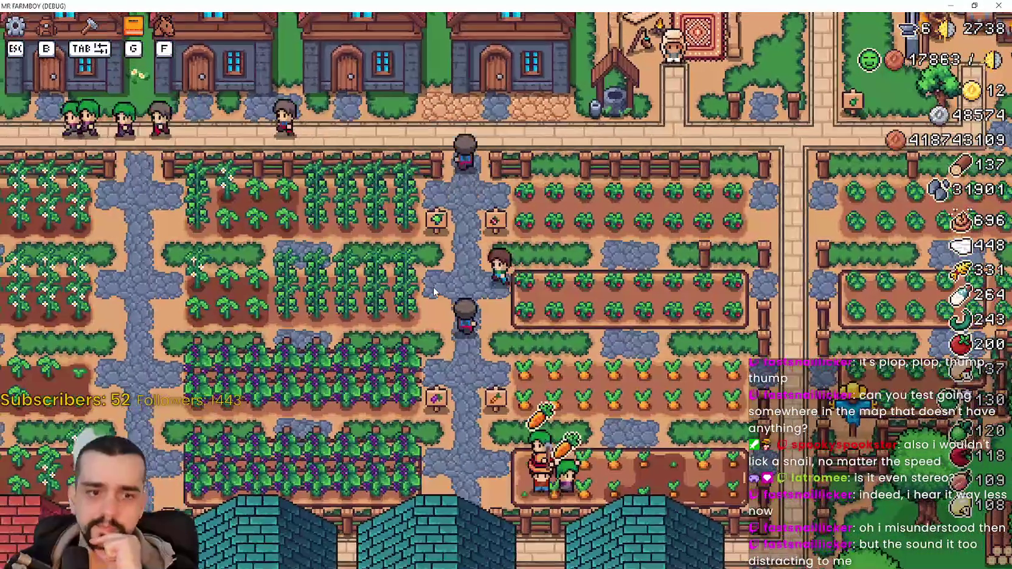
Walk around the pepper plots near the fence, then pause the game.
{"action": "key", "text": "d"}
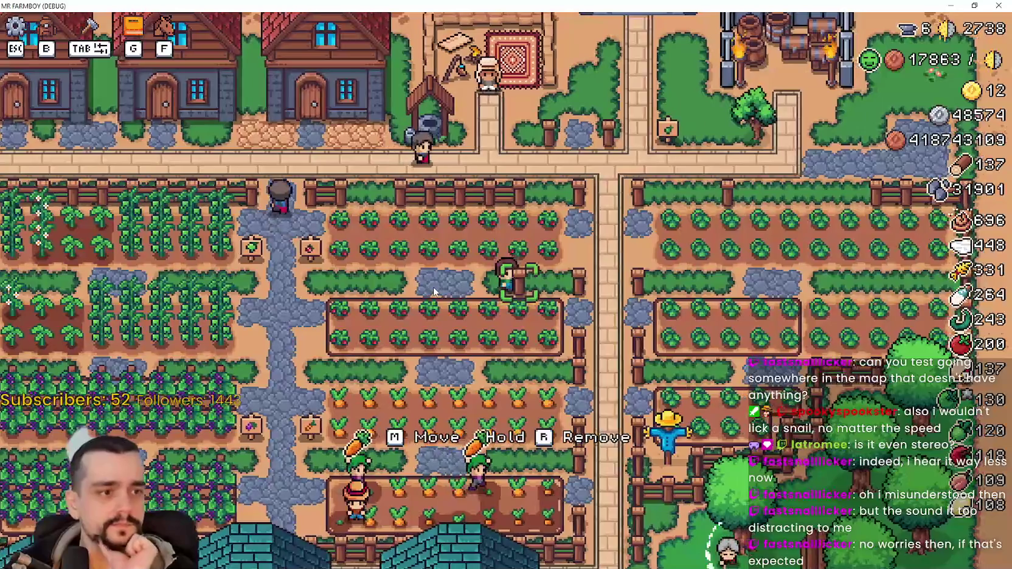
{"action": "key", "text": "a"}
{"action": "key", "text": "w"}
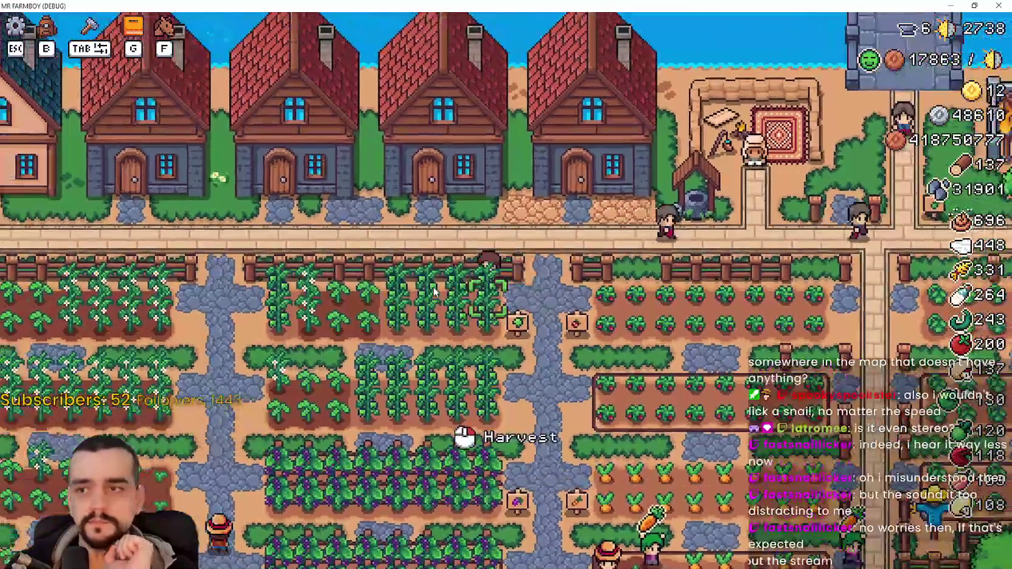
{"action": "key", "text": "w"}
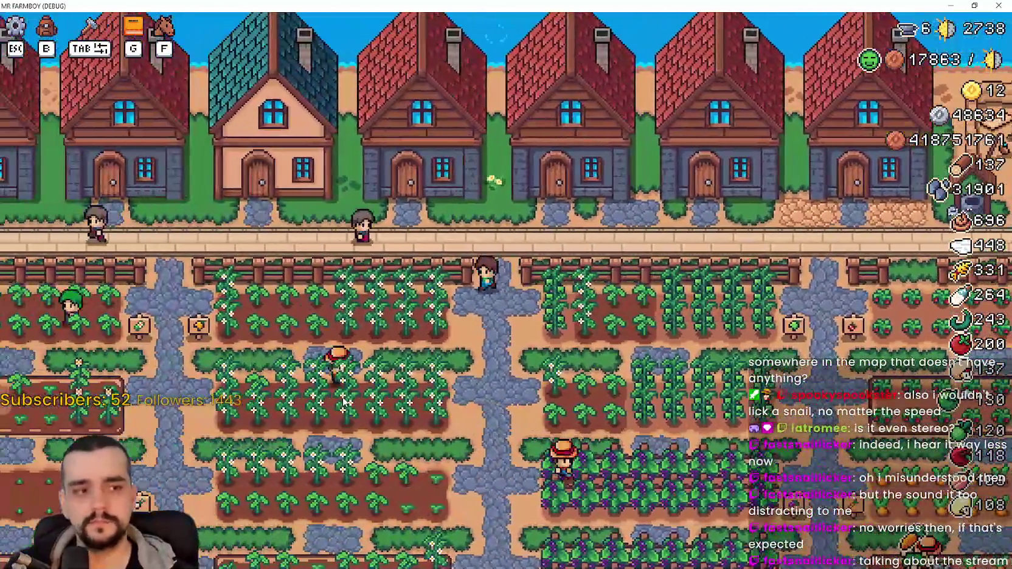
{"action": "scroll", "coordinate": [342, 368], "scroll_direction": "up", "scroll_amount": 3}
{"action": "scroll", "coordinate": [341, 368], "scroll_direction": "down", "scroll_amount": 3}
{"action": "key", "text": "s"}
{"action": "scroll", "coordinate": [339, 346], "scroll_direction": "up", "scroll_amount": 3}
{"action": "key", "text": "Escape"}
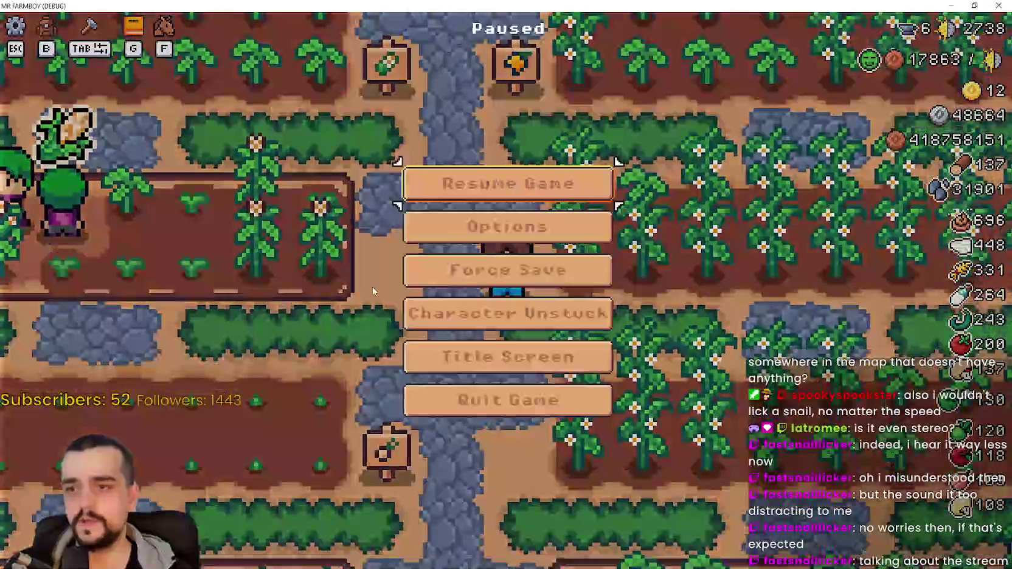
Open the Audio options, apply them, and resume the game.
{"action": "left_click", "coordinate": [523, 232]}
{"action": "left_click", "coordinate": [372, 122]}
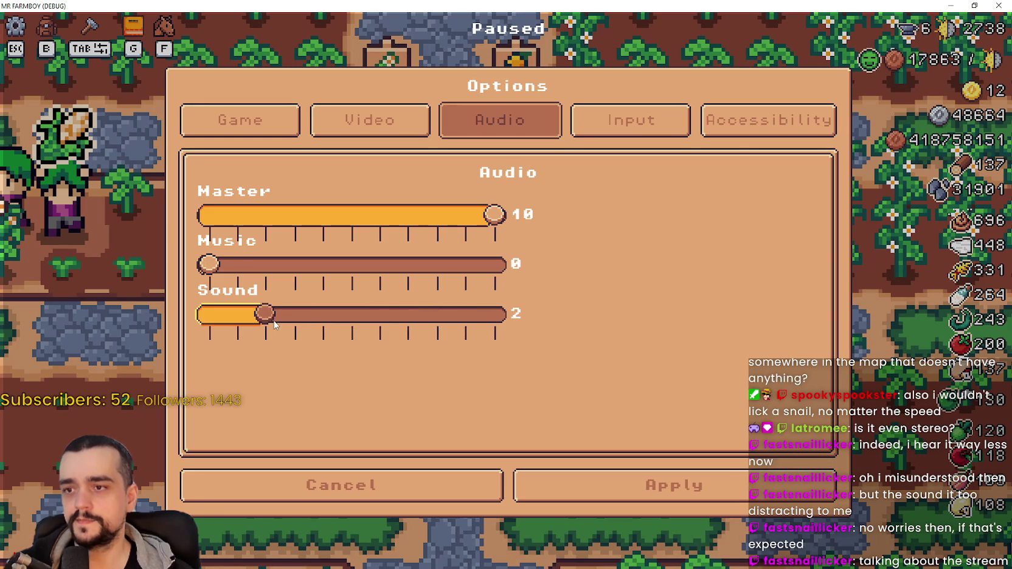
{"action": "left_click", "coordinate": [718, 487]}
{"action": "left_click", "coordinate": [548, 185]}
Walk the farmer around, then set the Sound volume to 6, apply, and resume.
{"action": "key", "text": "s"}
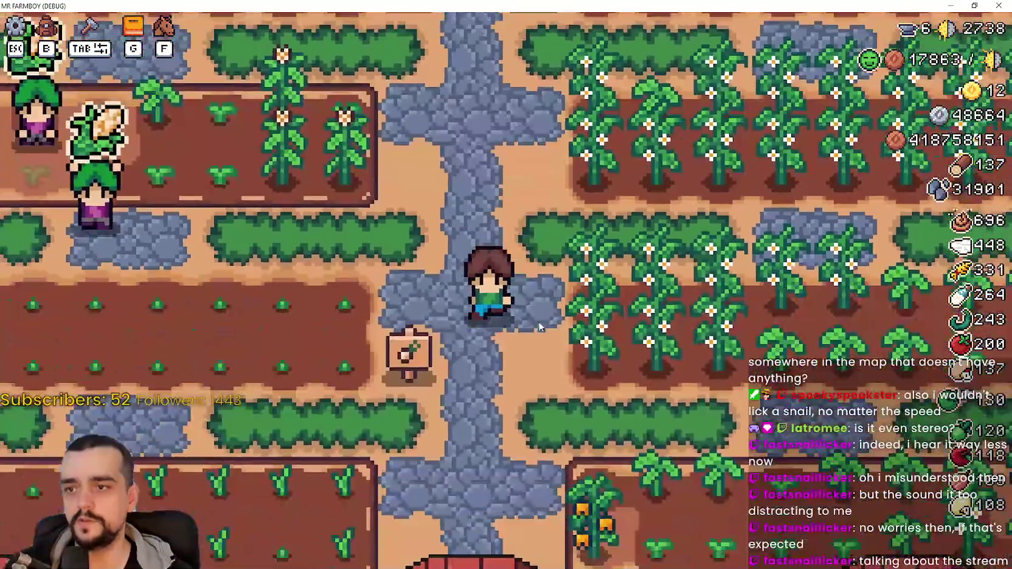
{"action": "key", "text": "w"}
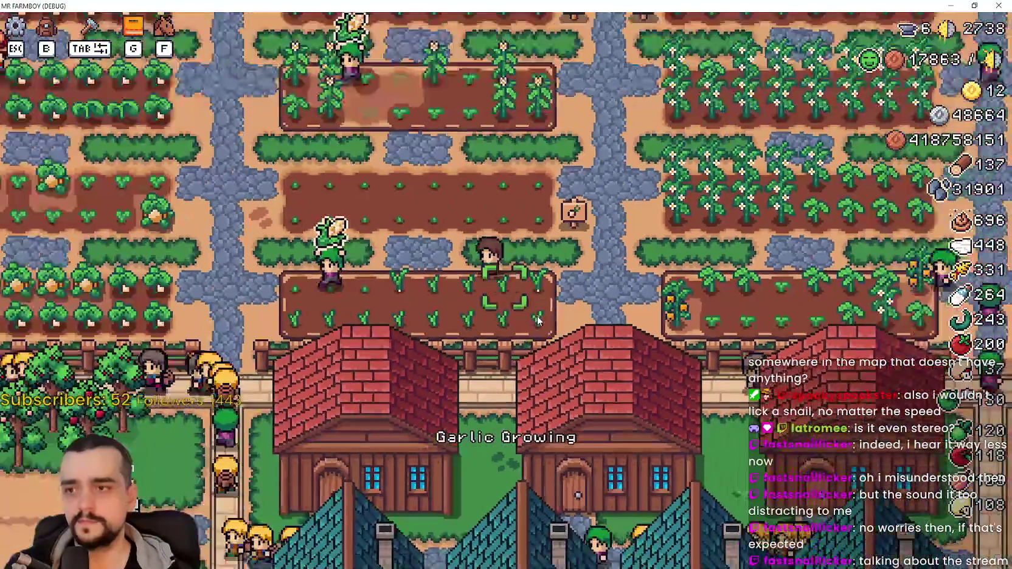
{"action": "key", "text": "Escape"}
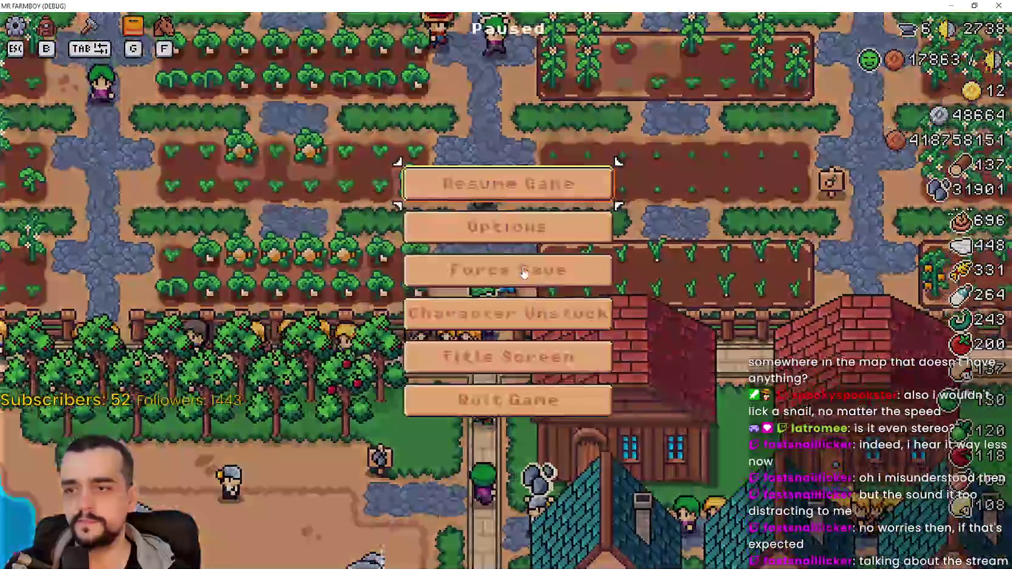
{"action": "left_click", "coordinate": [485, 238]}
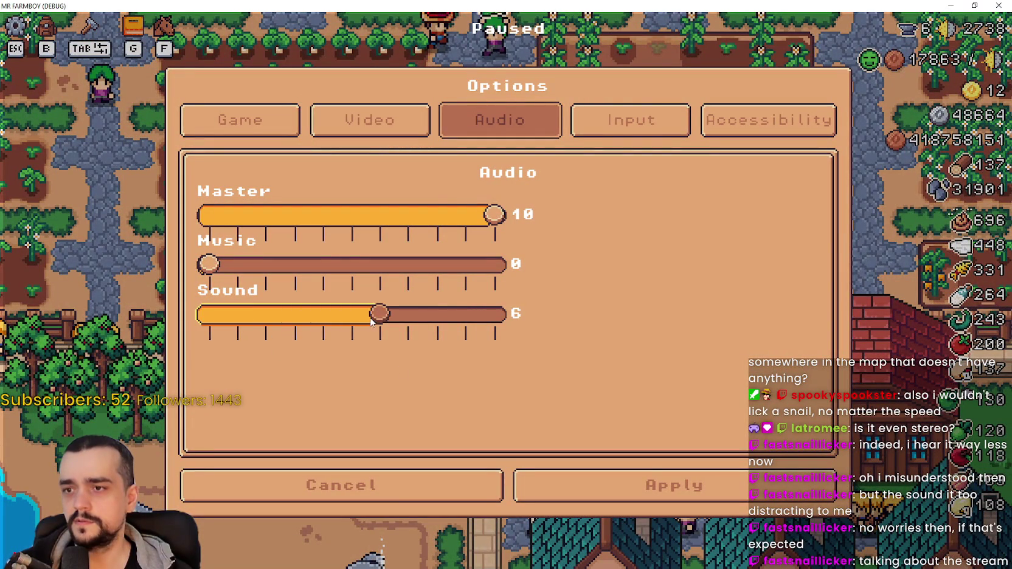
{"action": "left_click", "coordinate": [716, 496]}
{"action": "left_click", "coordinate": [529, 186]}
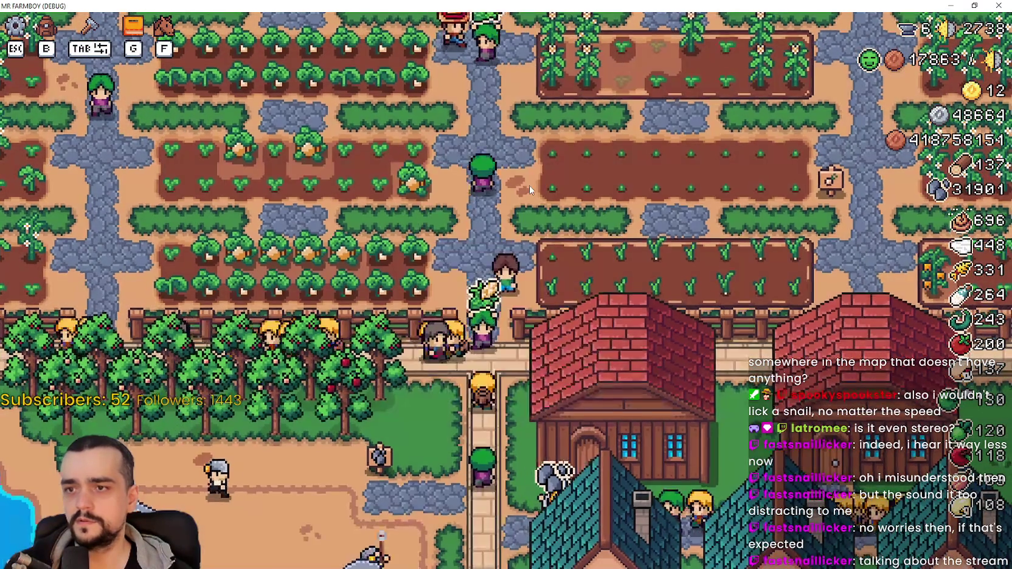
Walk over the fields, then set Sound back to 2, apply, and resume play.
{"action": "key", "text": "w"}
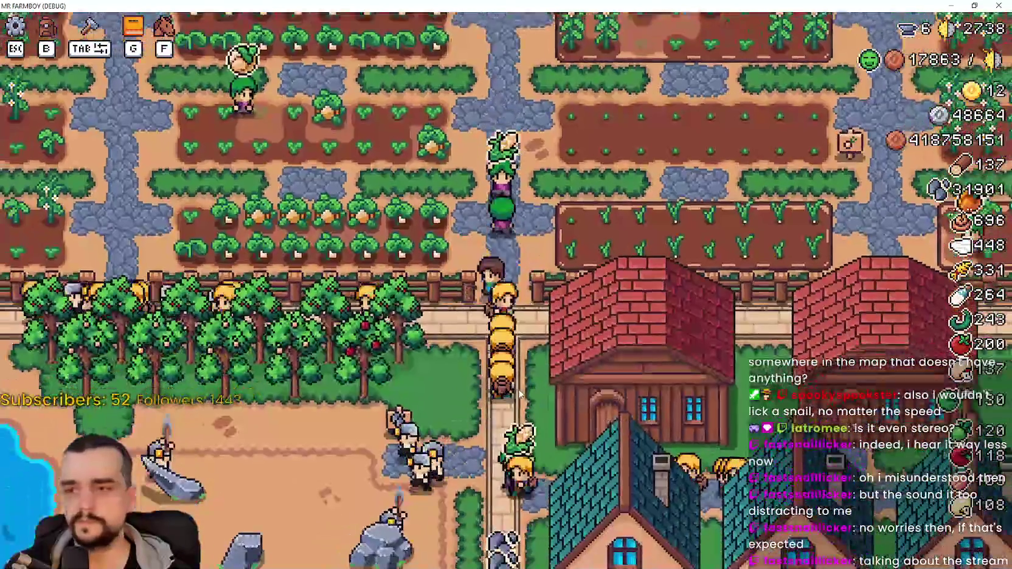
{"action": "key", "text": "Escape"}
{"action": "left_click", "coordinate": [535, 237]}
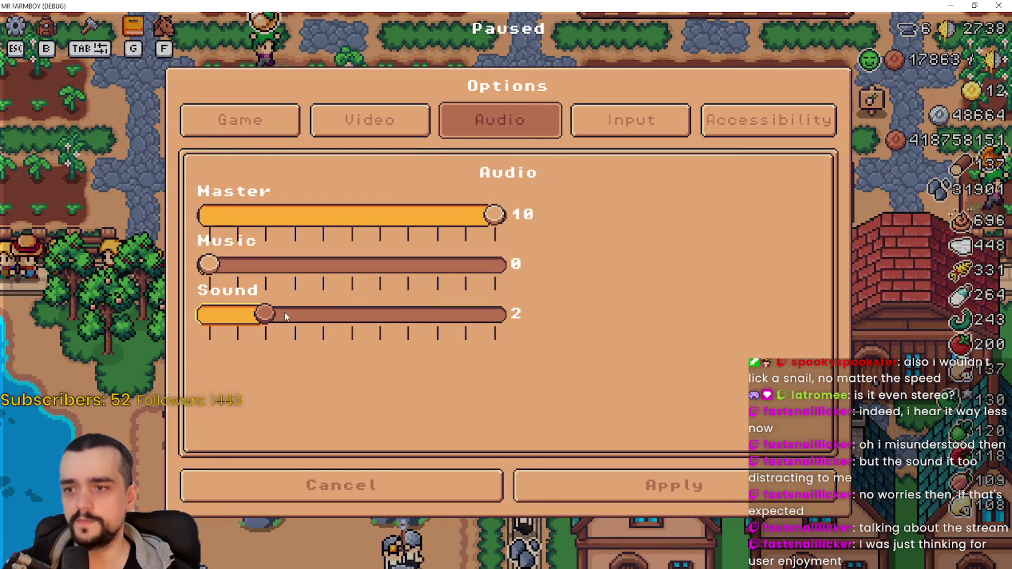
{"action": "left_click", "coordinate": [699, 502]}
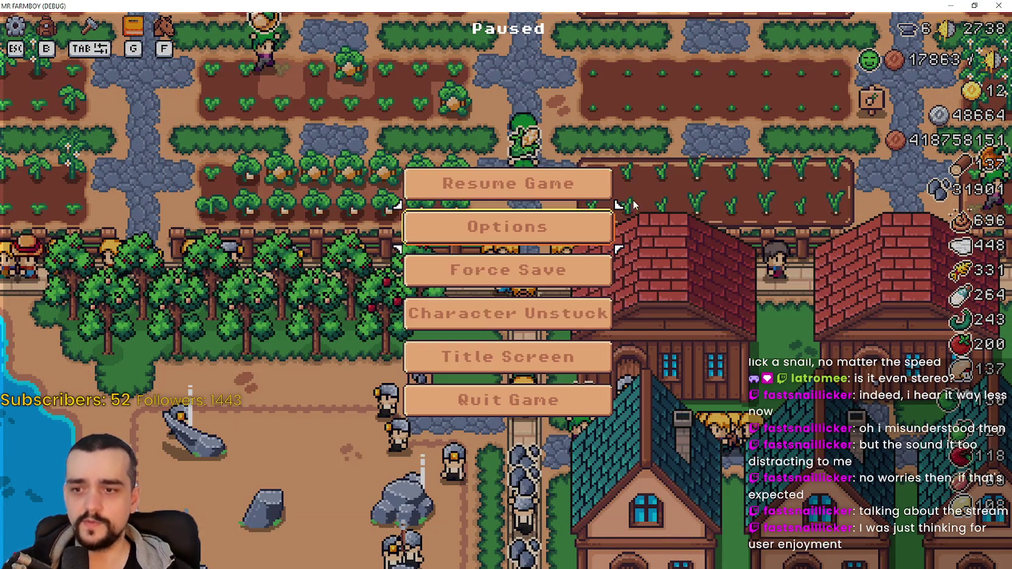
{"action": "left_click", "coordinate": [565, 176]}
{"action": "key", "text": "s"}
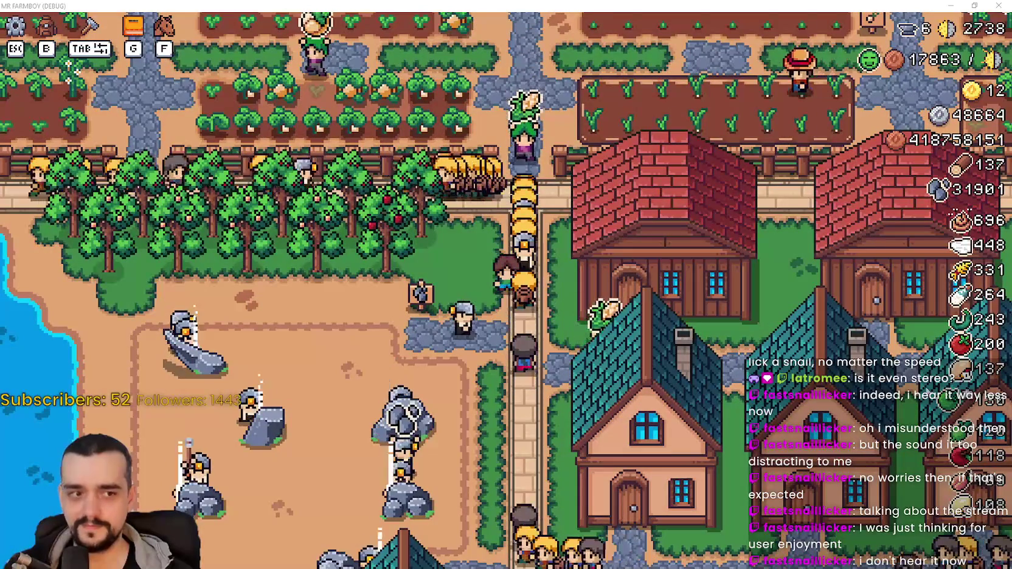
Walk the farmer down the road and right through the village past the blacksmith.
{"action": "key", "text": "s"}
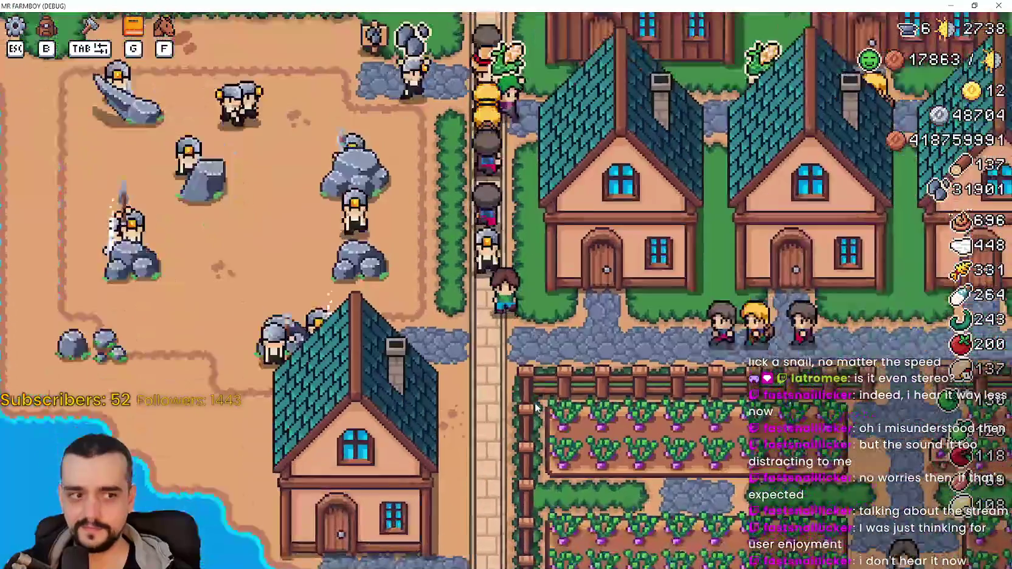
{"action": "key", "text": "s"}
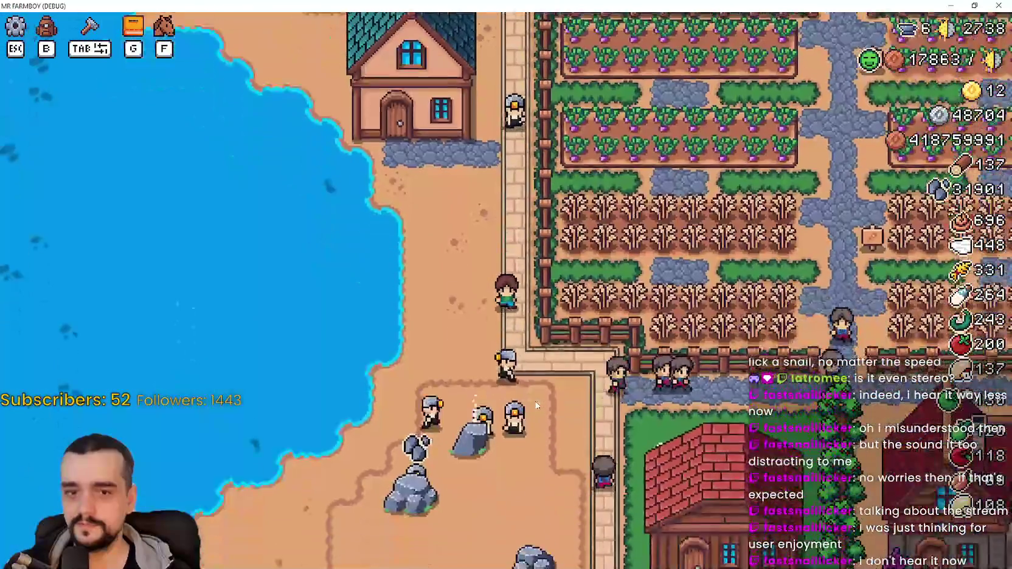
{"action": "key", "text": "s"}
{"action": "key", "text": "d"}
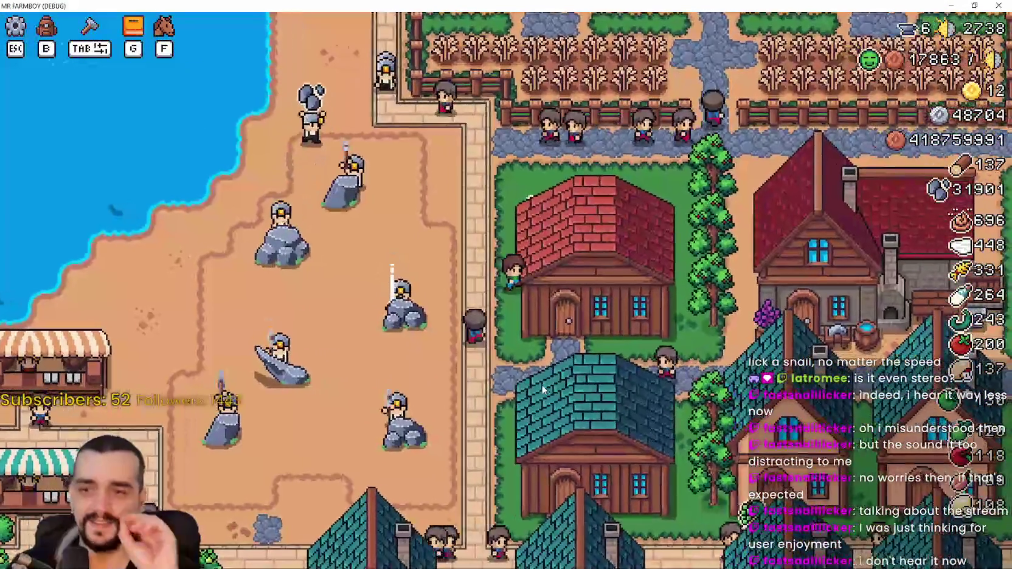
{"action": "key", "text": "d"}
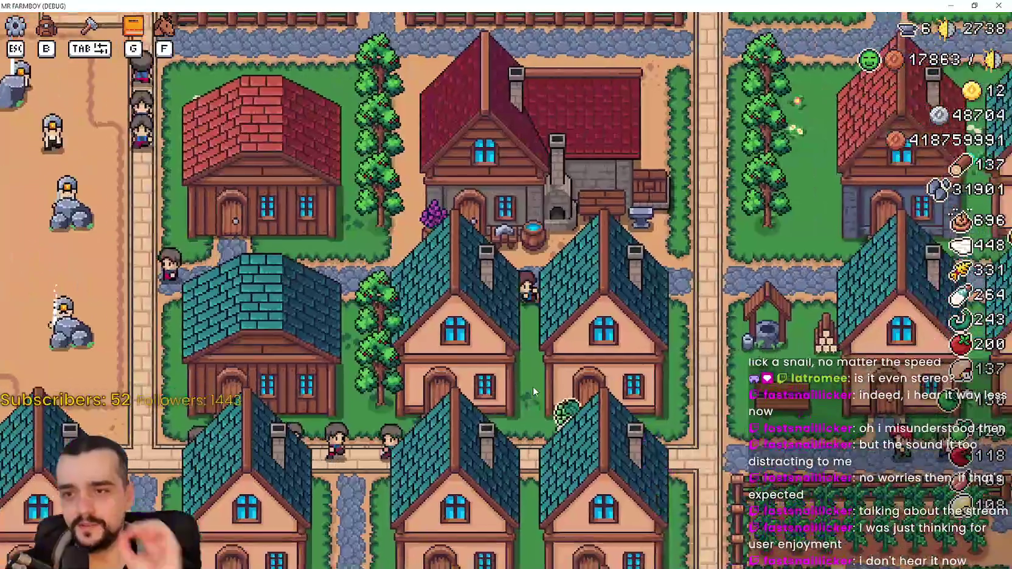
{"action": "key", "text": "d"}
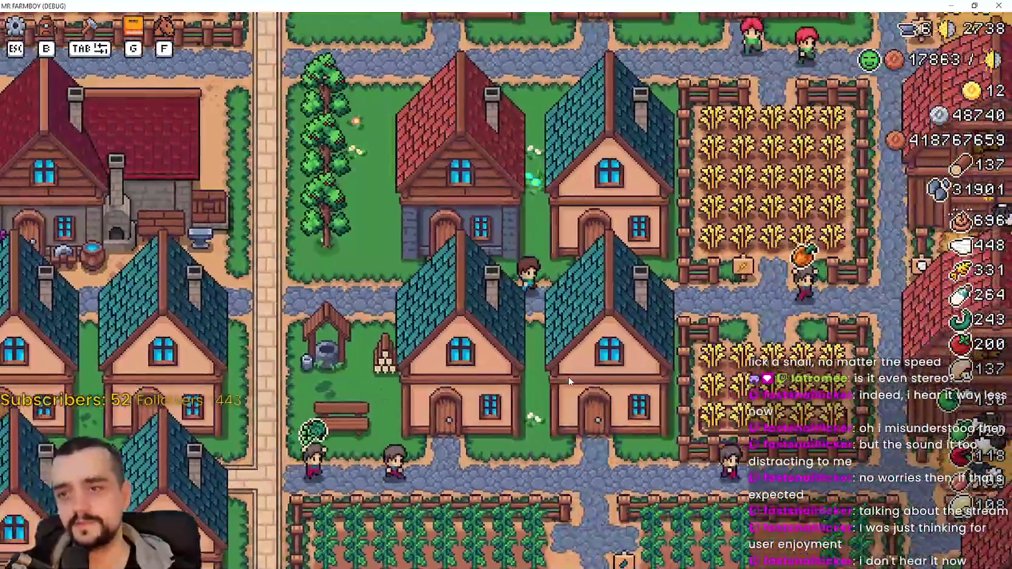
Walk back past the village houses to the Player House and open its advancements panel.
{"action": "key", "text": "s"}
{"action": "key", "text": "a"}
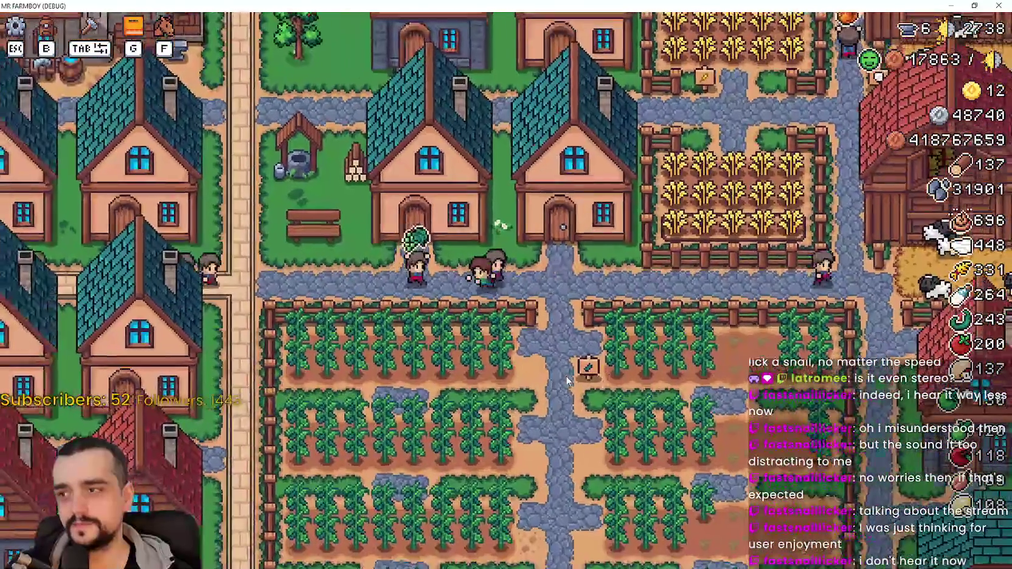
{"action": "key", "text": "w"}
{"action": "key", "text": "a"}
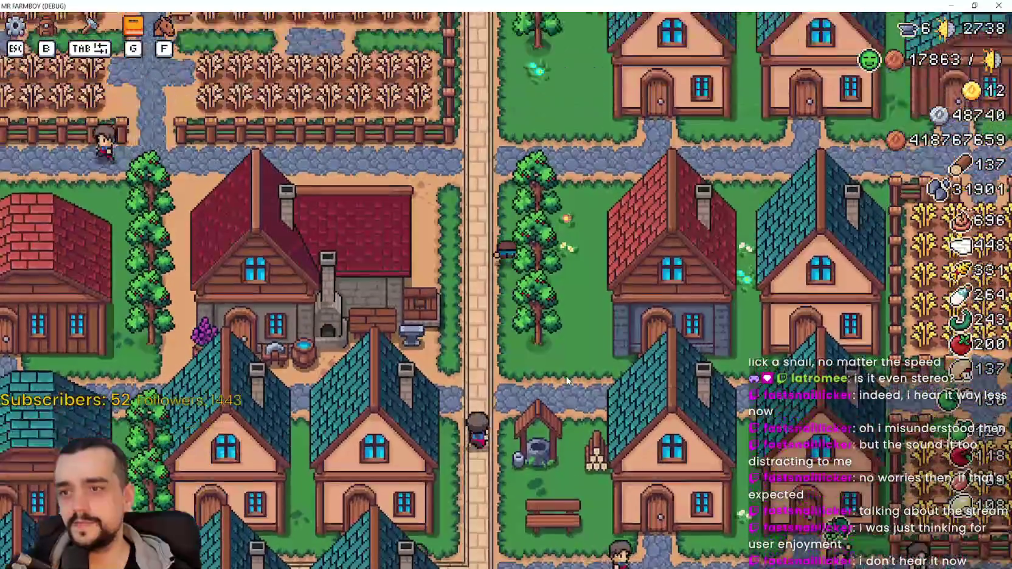
{"action": "key", "text": "w"}
{"action": "key", "text": "d"}
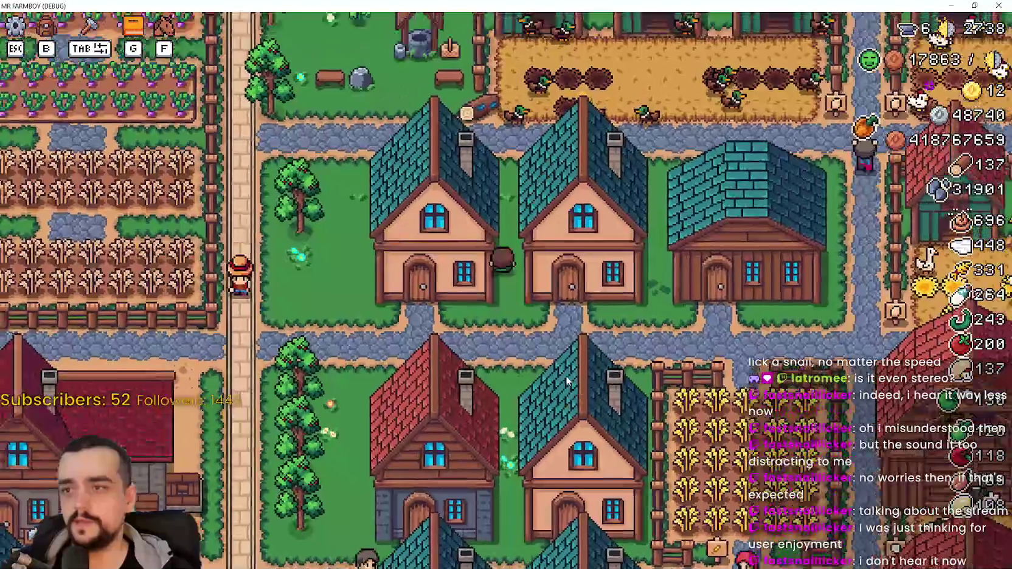
{"action": "key", "text": "w"}
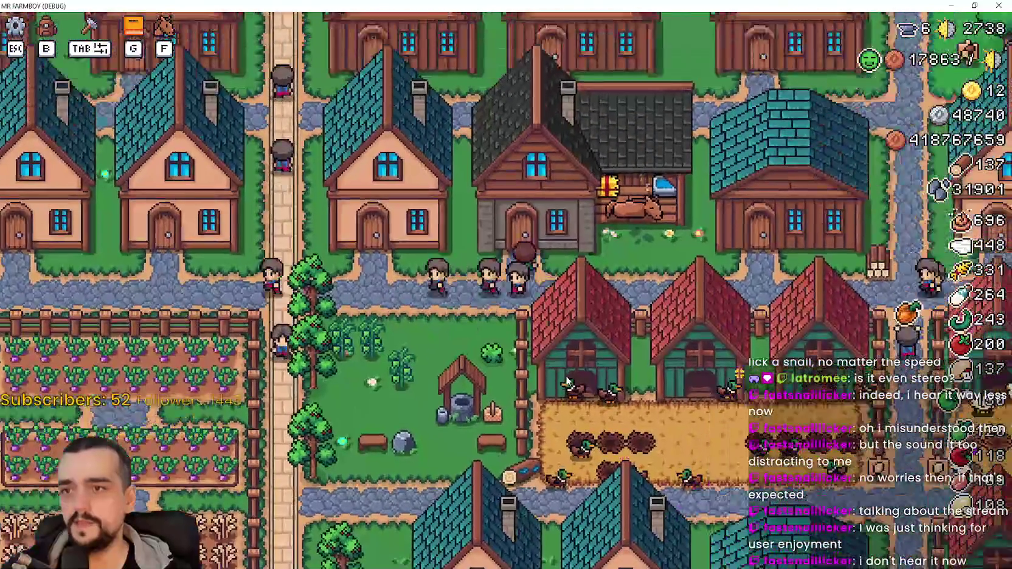
{"action": "left_click", "coordinate": [567, 382]}
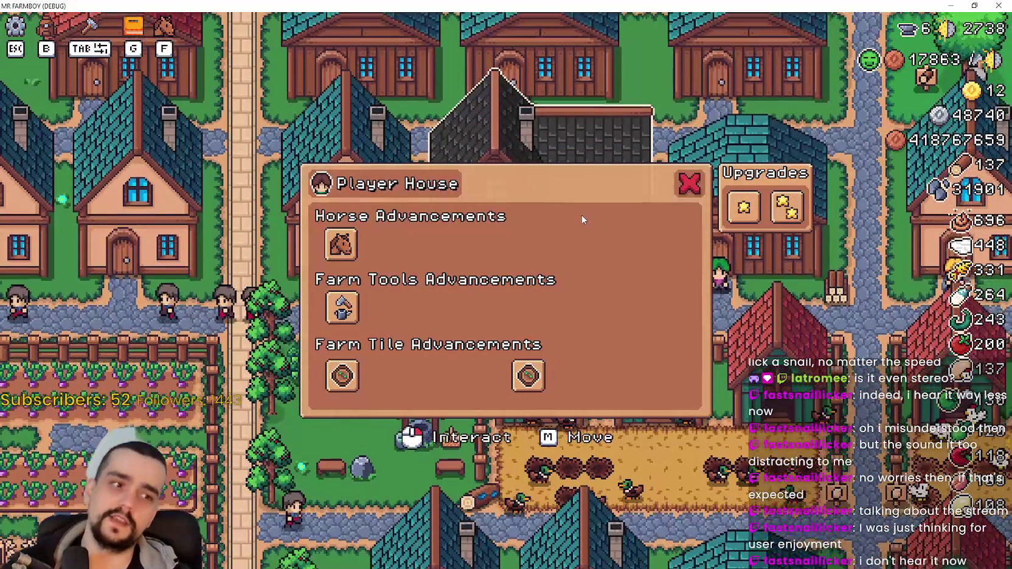
Pause the game, review the audio options with Sound at 1, cancel, and resume play.
{"action": "key", "text": "Escape"}
{"action": "left_click", "coordinate": [557, 230]}
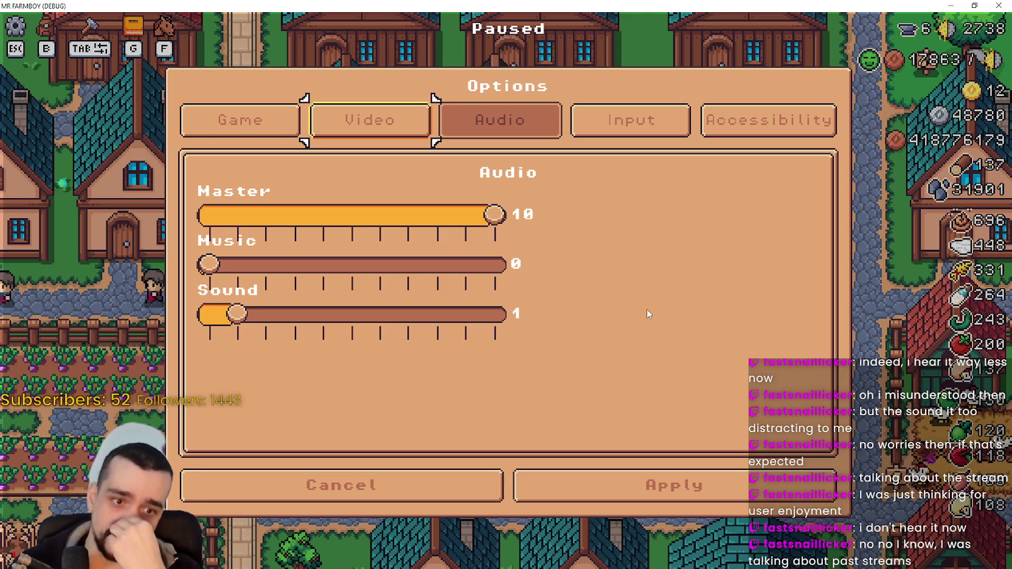
{"action": "left_click", "coordinate": [373, 474]}
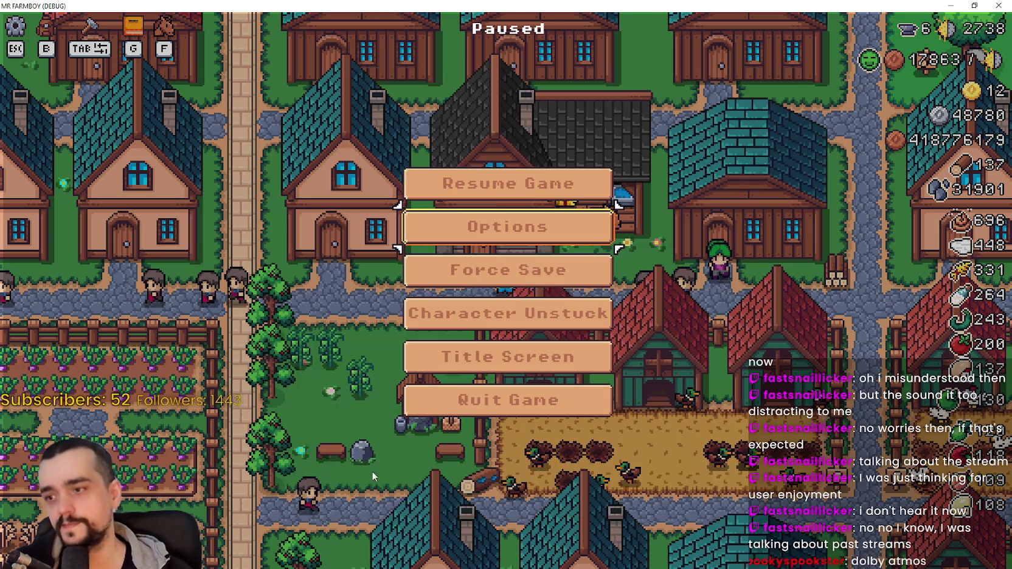
{"action": "left_click", "coordinate": [494, 199]}
{"action": "scroll", "coordinate": [492, 279], "scroll_direction": "up", "scroll_amount": 2}
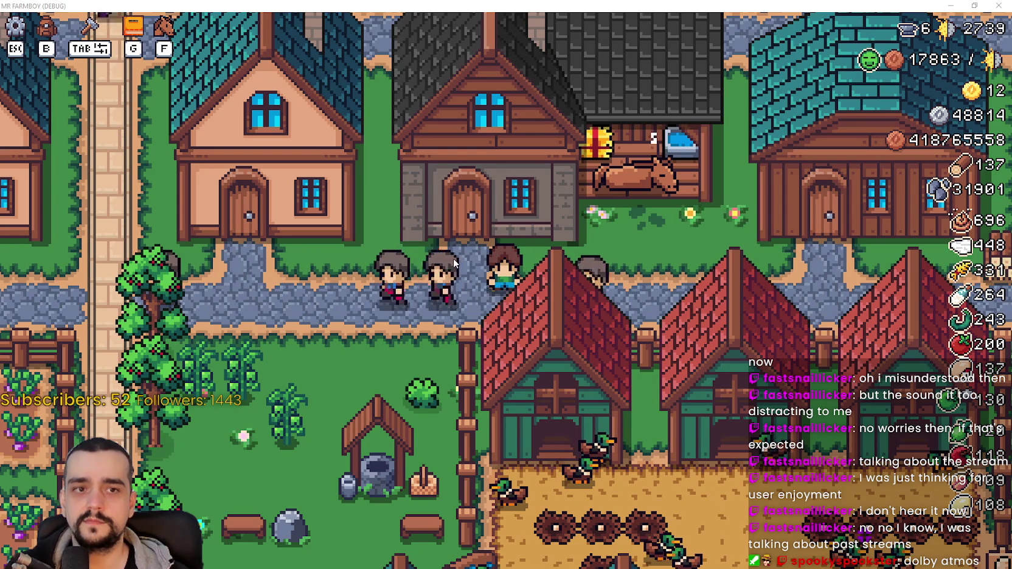
In the Player House panel, unlock the next horse advancements and turn on the 20% Basic Saddle.
{"action": "left_click", "coordinate": [515, 328]}
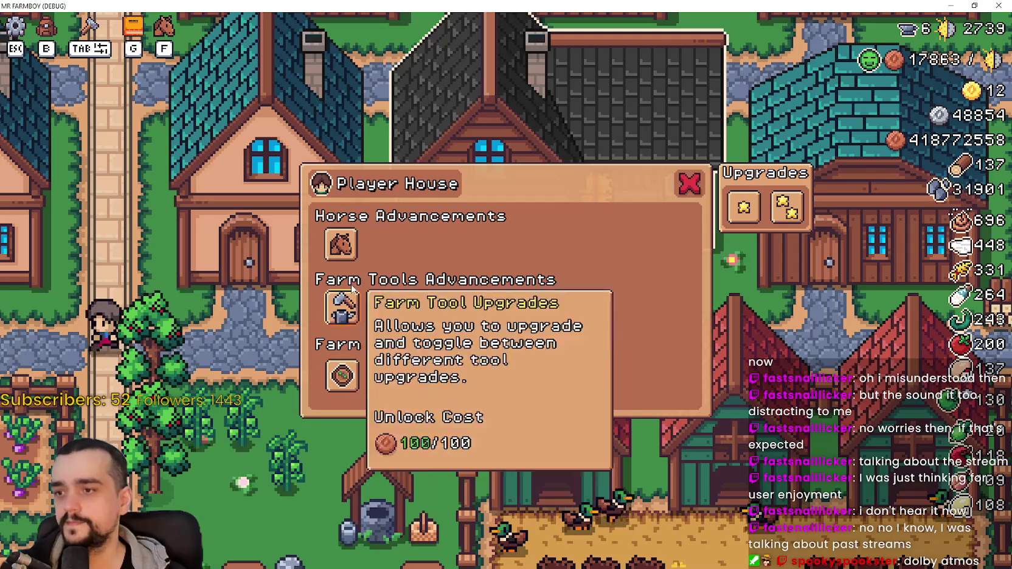
{"action": "mouse_move", "coordinate": [354, 242]}
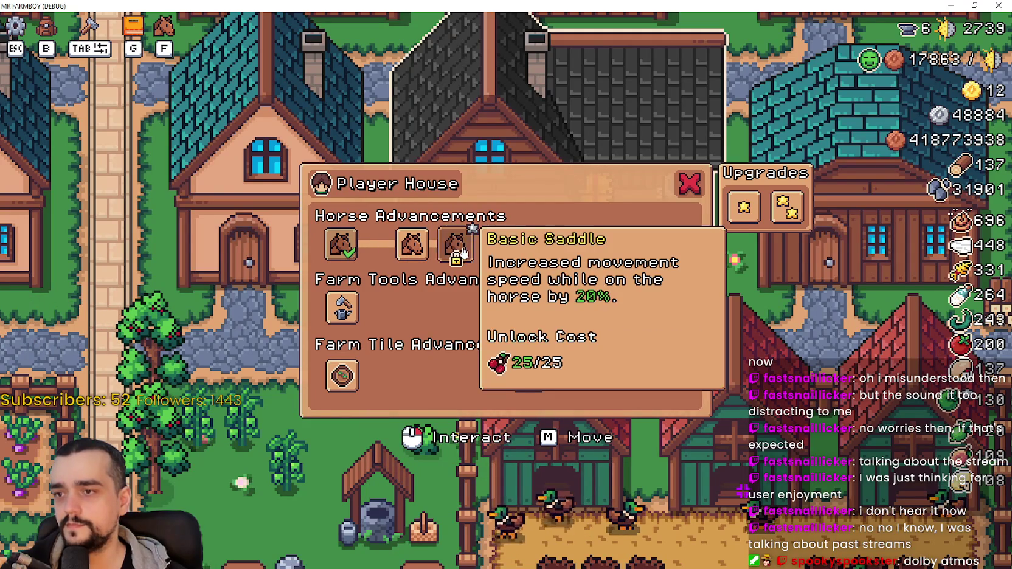
{"action": "left_click", "coordinate": [464, 258]}
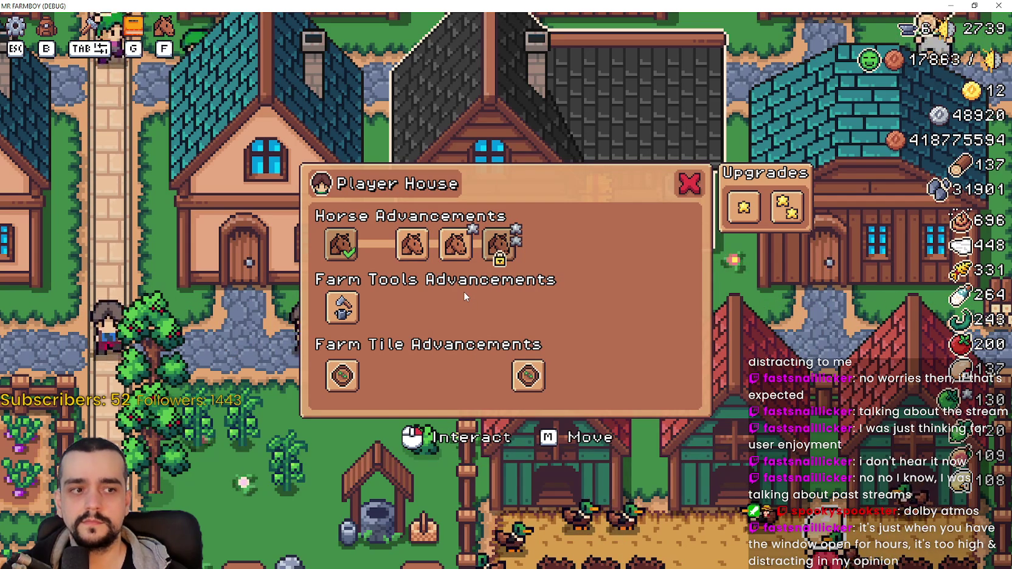
{"action": "left_click", "coordinate": [449, 249]}
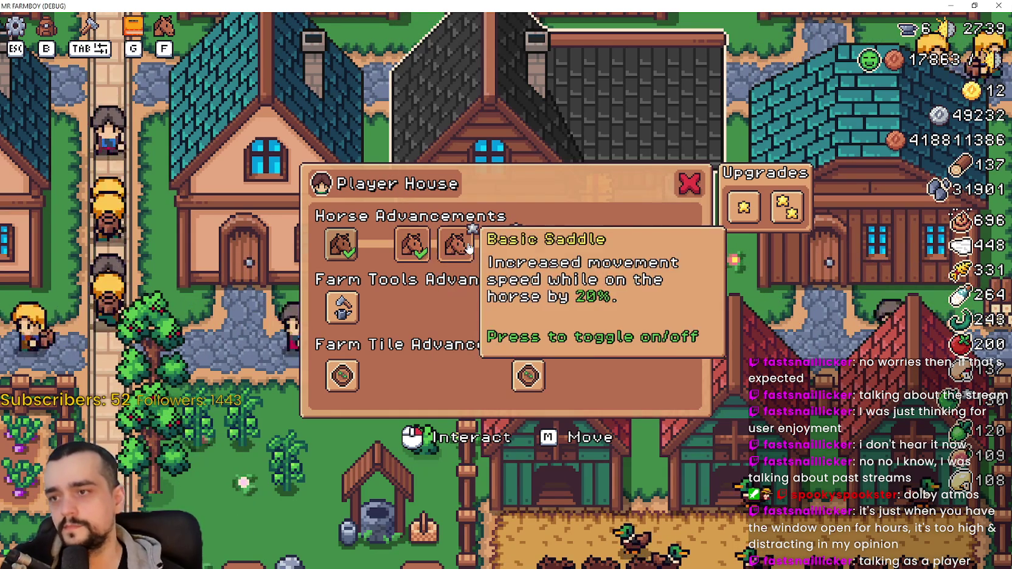
{"action": "left_click", "coordinate": [439, 260]}
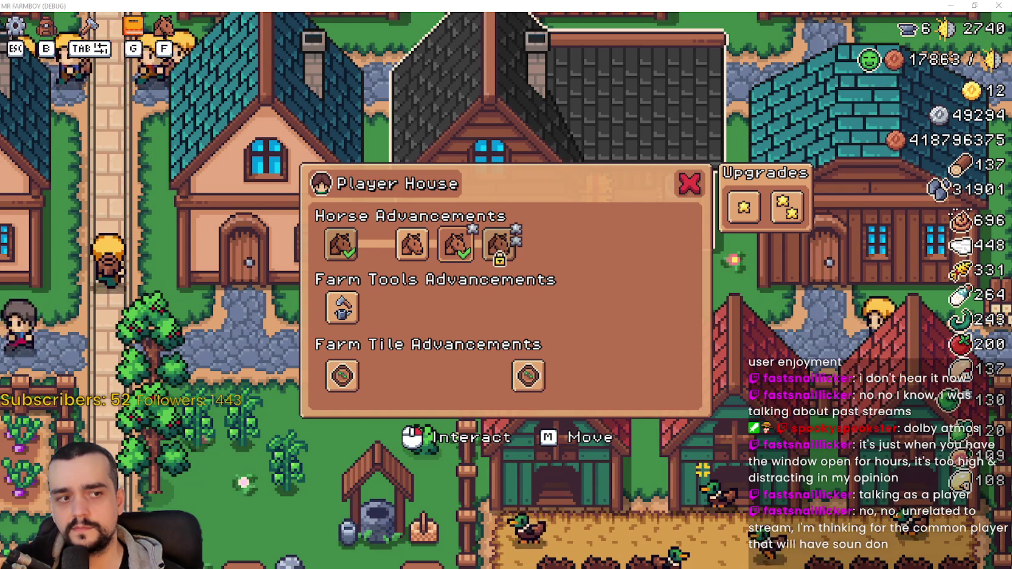
Unlock the farm tools upgrades and toggle the fifth tools upgrade off and back on.
{"action": "mouse_move", "coordinate": [466, 247]}
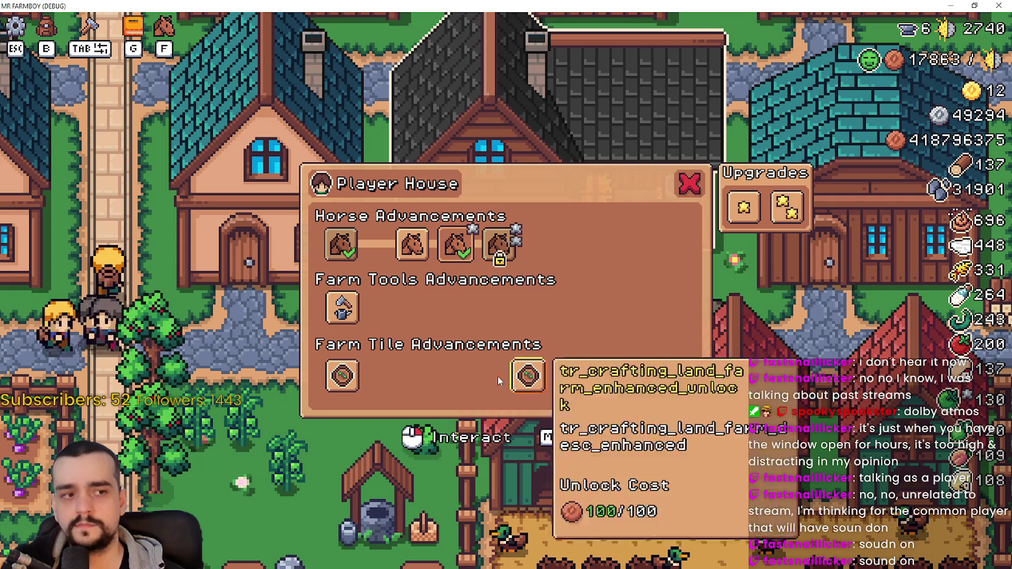
{"action": "left_click", "coordinate": [343, 309]}
{"action": "mouse_move", "coordinate": [471, 324]}
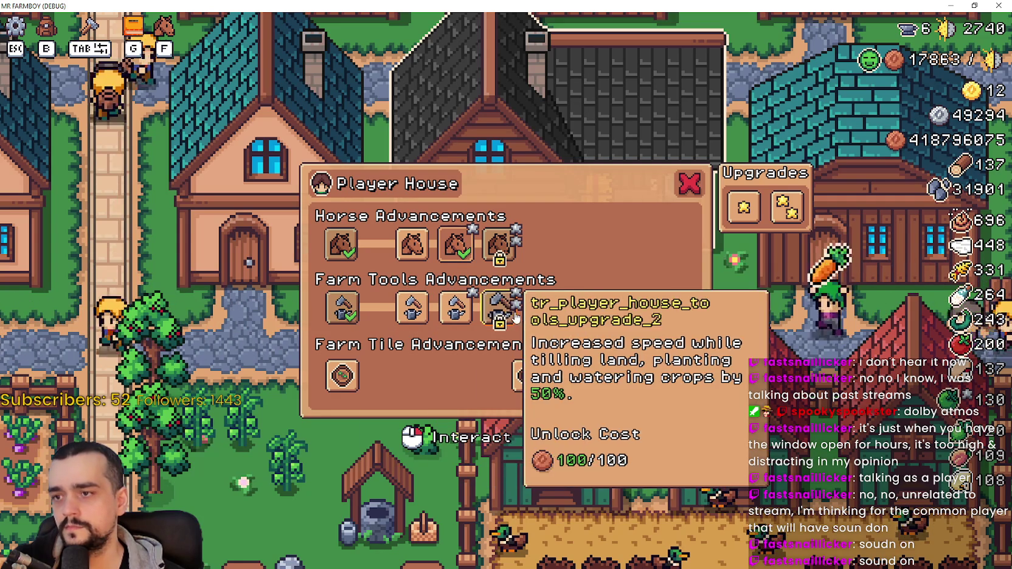
{"action": "left_click", "coordinate": [623, 332]}
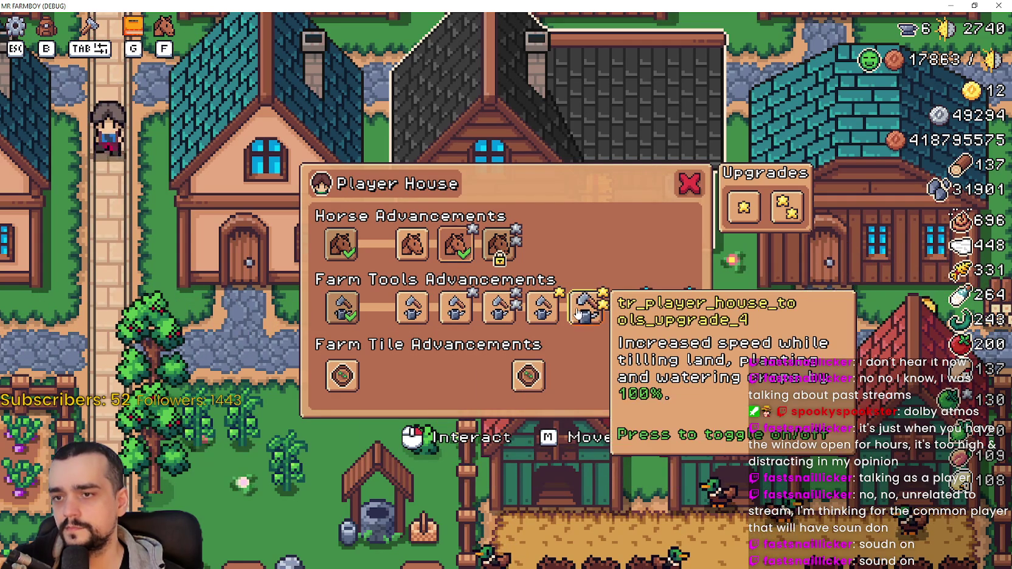
{"action": "mouse_move", "coordinate": [583, 388]}
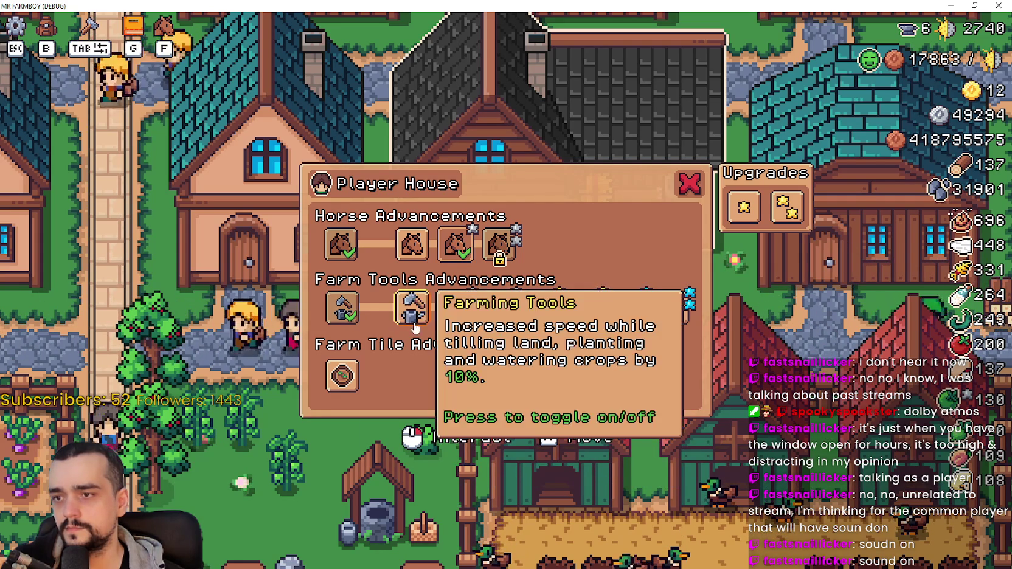
{"action": "left_click", "coordinate": [533, 316]}
{"action": "left_click", "coordinate": [533, 316]}
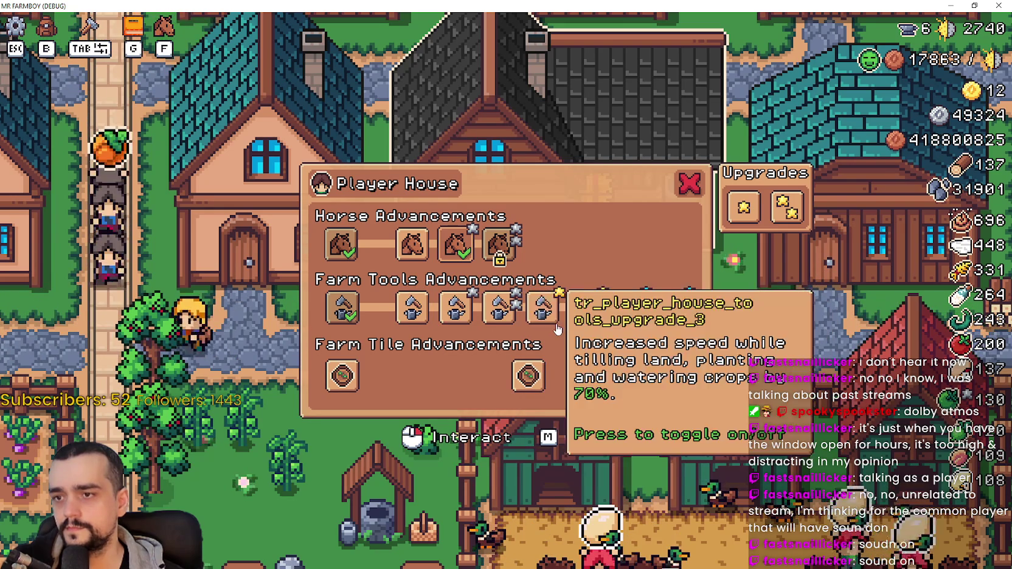
{"action": "left_click", "coordinate": [558, 325]}
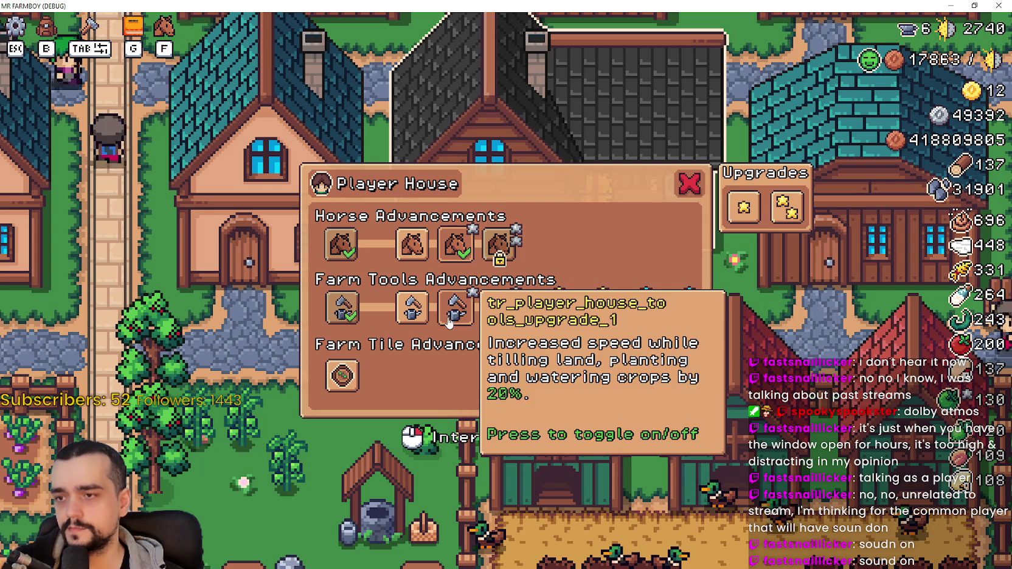
Switch the active tools upgrade through 2, 3, 6, 2 and 4, then return to the editor.
{"action": "left_click", "coordinate": [449, 323]}
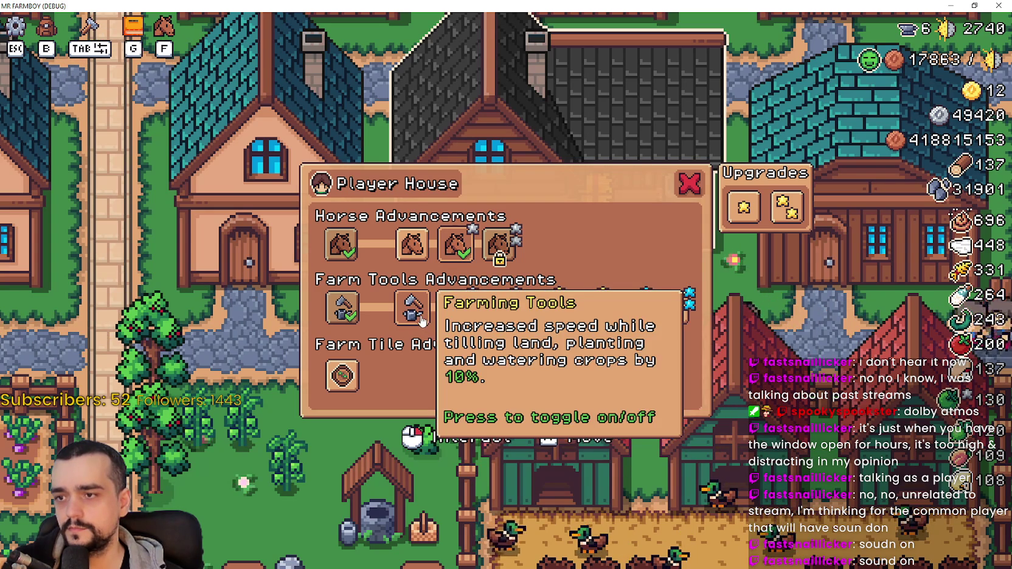
{"action": "left_click", "coordinate": [469, 318]}
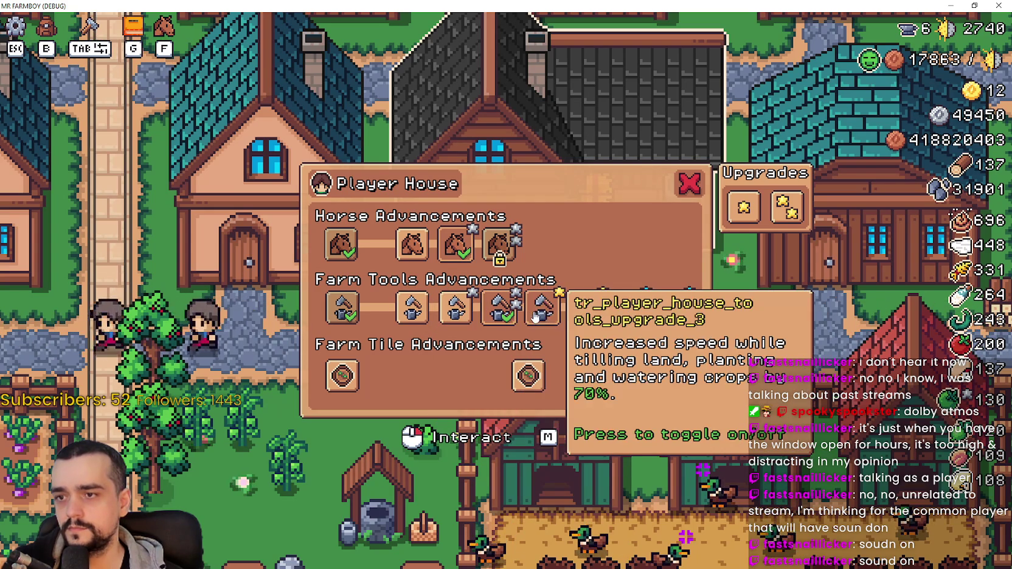
{"action": "left_click", "coordinate": [586, 311]}
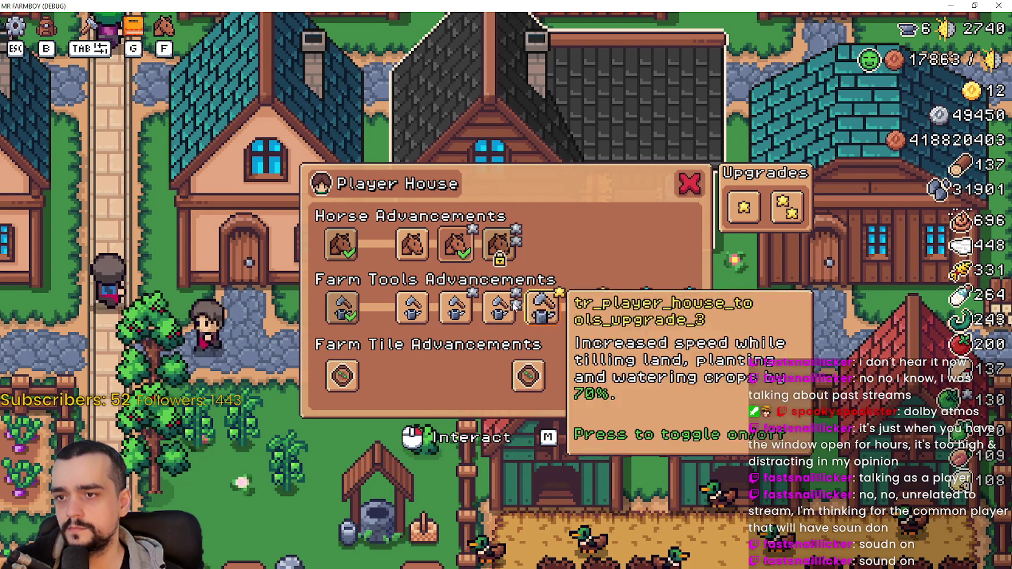
{"action": "left_click", "coordinate": [412, 310]}
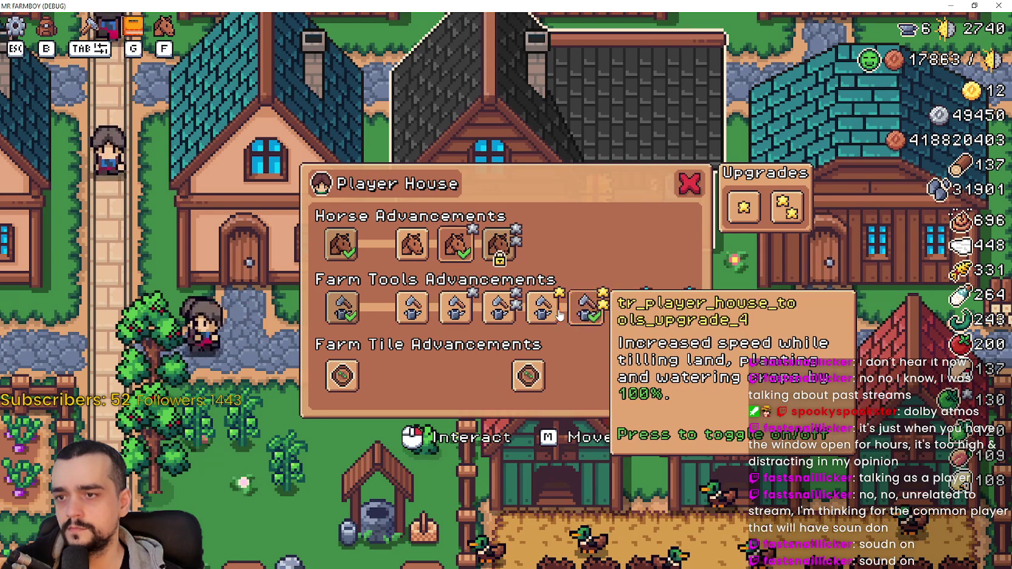
{"action": "left_click", "coordinate": [500, 310]}
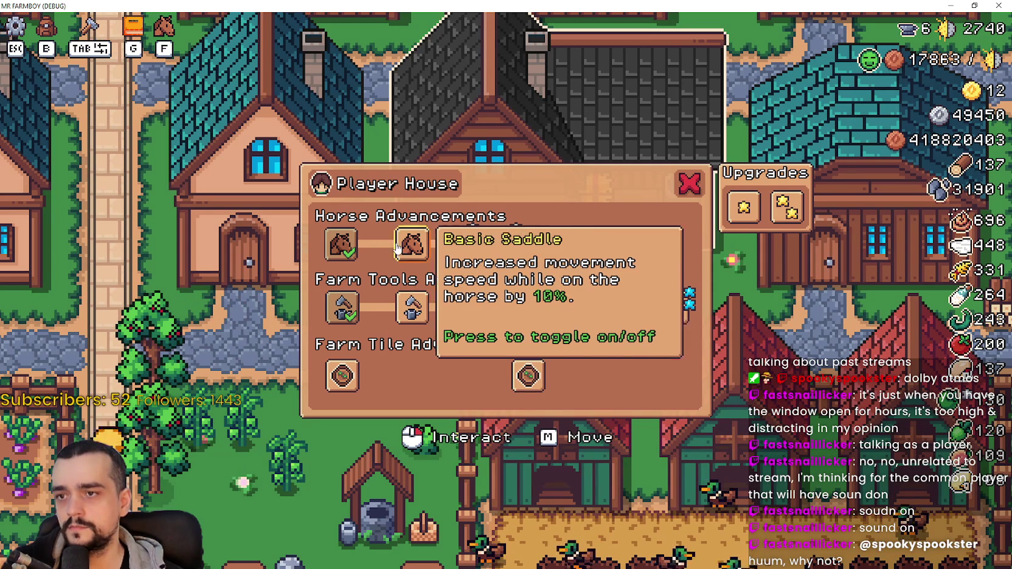
{"action": "key", "text": "alt+Tab"}
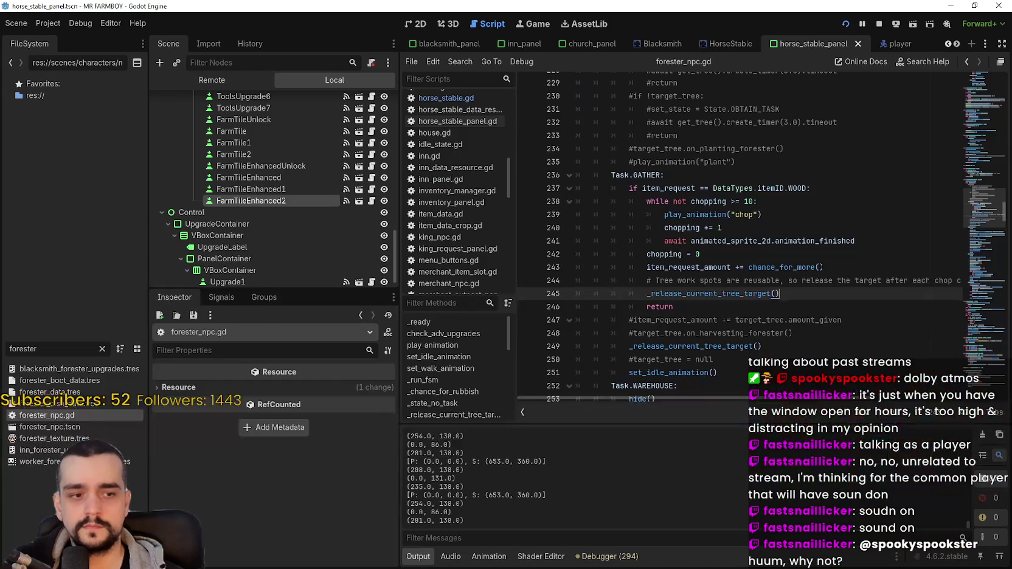
Check HorseUpgrade's button_group setting in the 2D view, then toggle an upgrade in-game to trigger the index 75 error.
{"action": "left_click", "coordinate": [420, 24]}
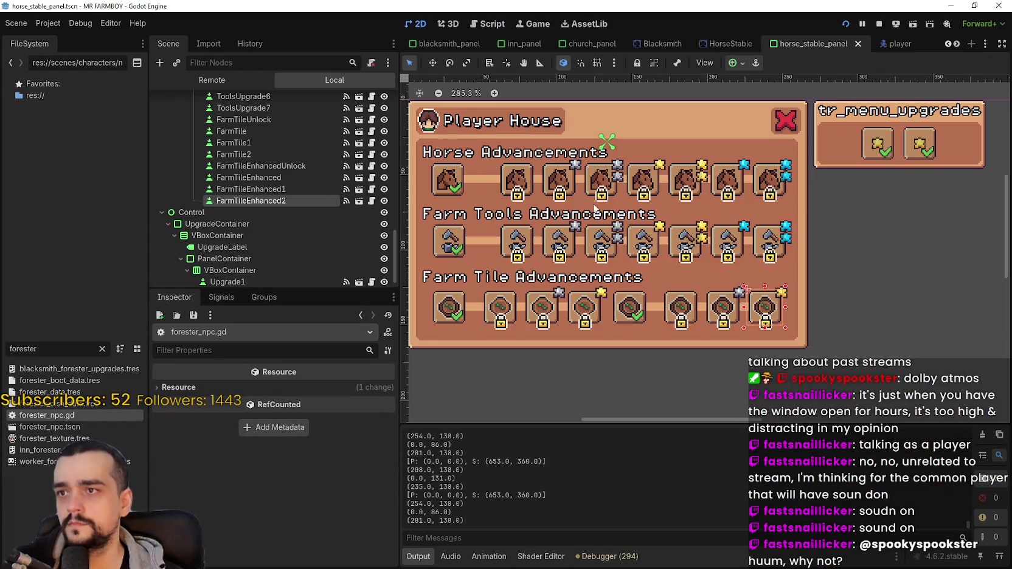
{"action": "left_click", "coordinate": [516, 180]}
{"action": "scroll", "coordinate": [310, 482], "scroll_direction": "down", "scroll_amount": 5}
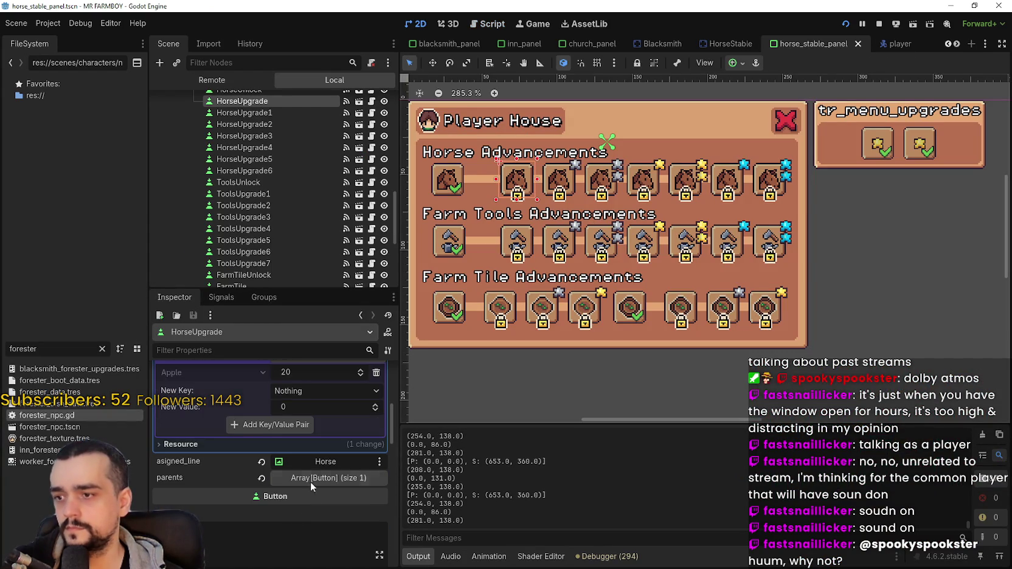
{"action": "scroll", "coordinate": [317, 466], "scroll_direction": "down", "scroll_amount": 10}
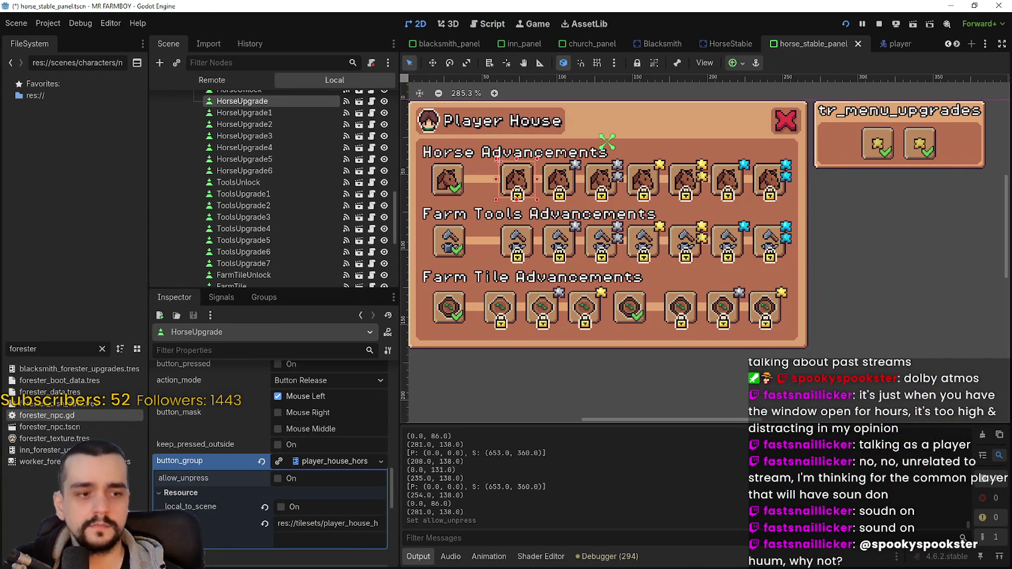
{"action": "key", "text": "alt+Tab"}
{"action": "left_click", "coordinate": [420, 240]}
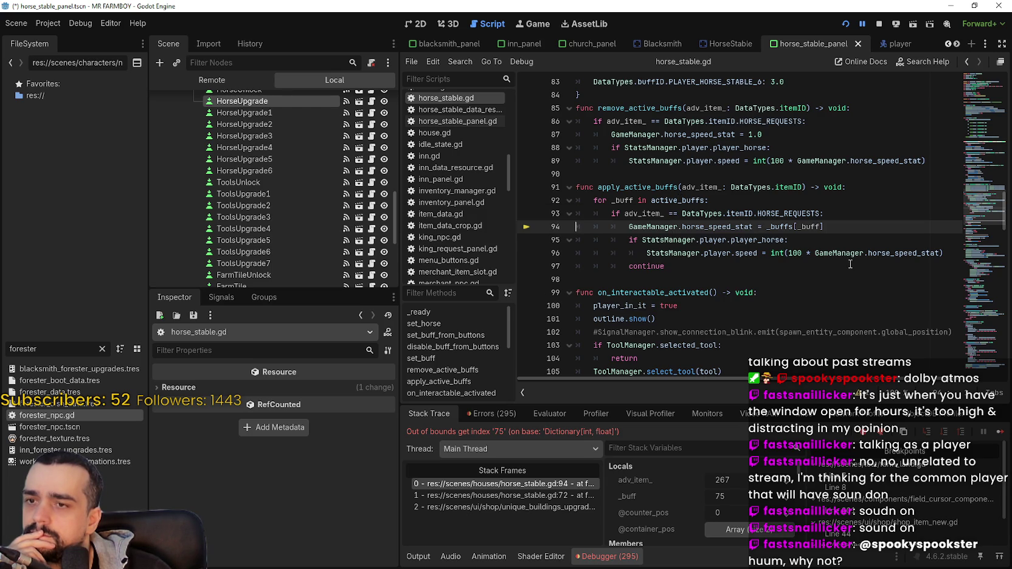
Examine the HORSE_REQUESTS check and _buff index on lines 93–94, then continue execution with F12.
{"action": "left_click", "coordinate": [281, 101]}
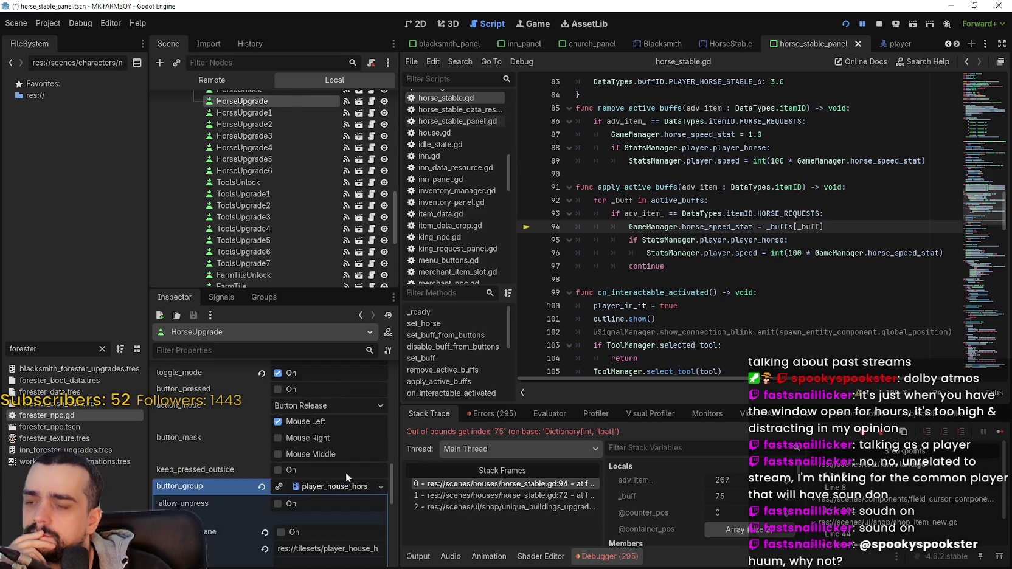
{"action": "scroll", "coordinate": [346, 472], "scroll_direction": "up", "scroll_amount": 3}
{"action": "left_click_drag", "start_coordinate": [390, 474], "coordinate": [384, 372]}
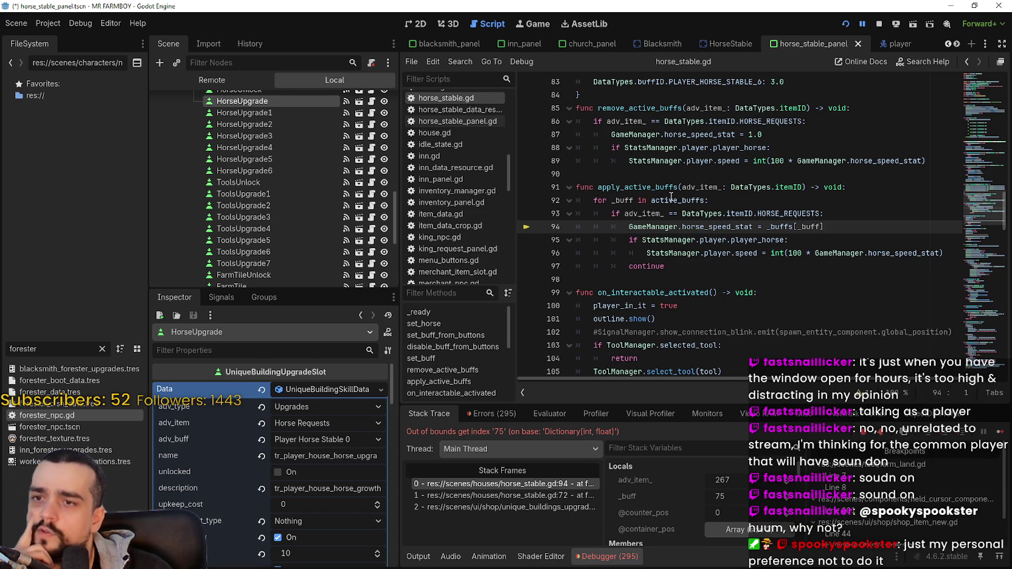
{"action": "left_click", "coordinate": [799, 214]}
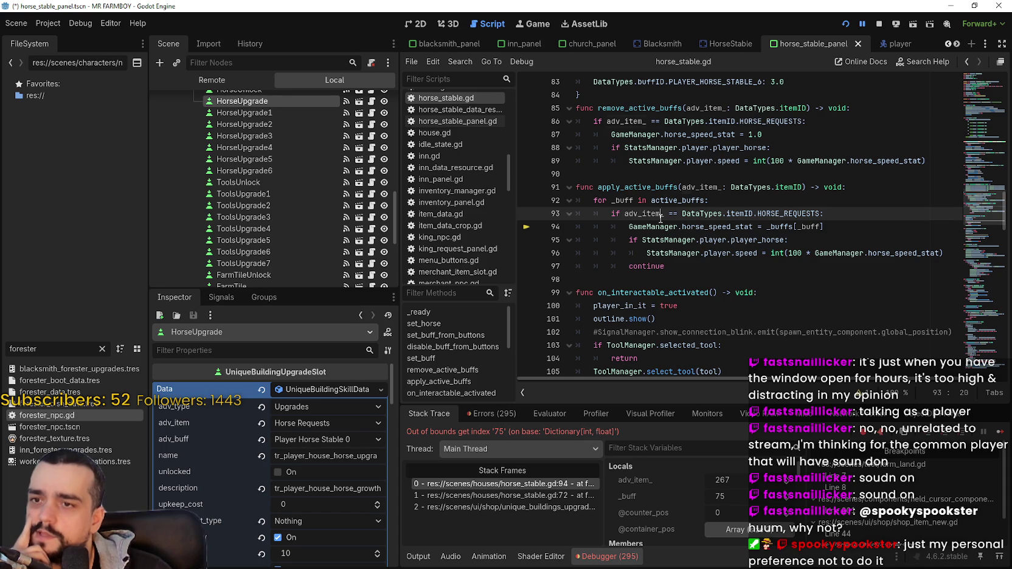
{"action": "left_click_drag", "start_coordinate": [611, 213], "coordinate": [865, 214]}
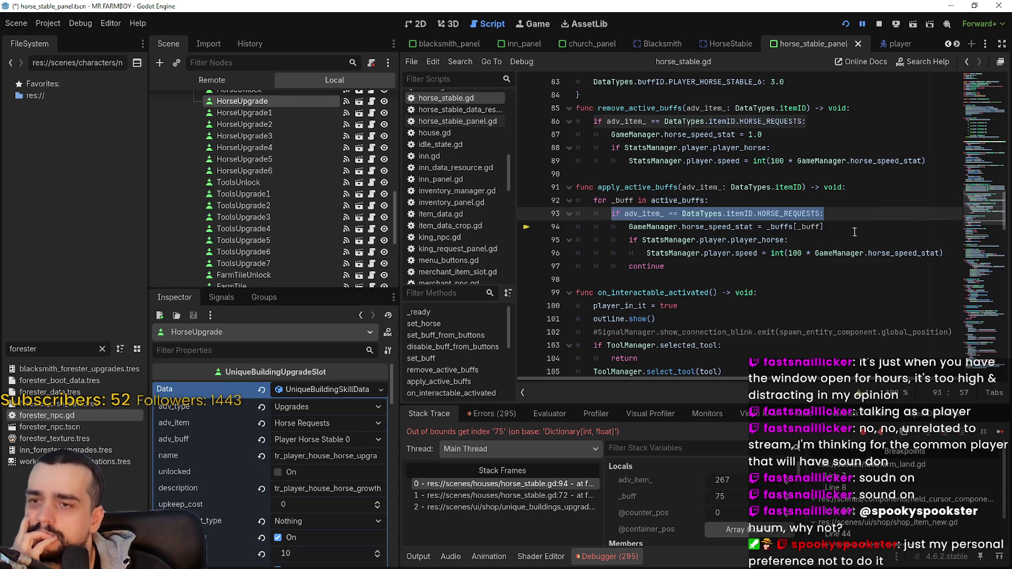
{"action": "left_click_drag", "start_coordinate": [823, 226], "coordinate": [797, 227]}
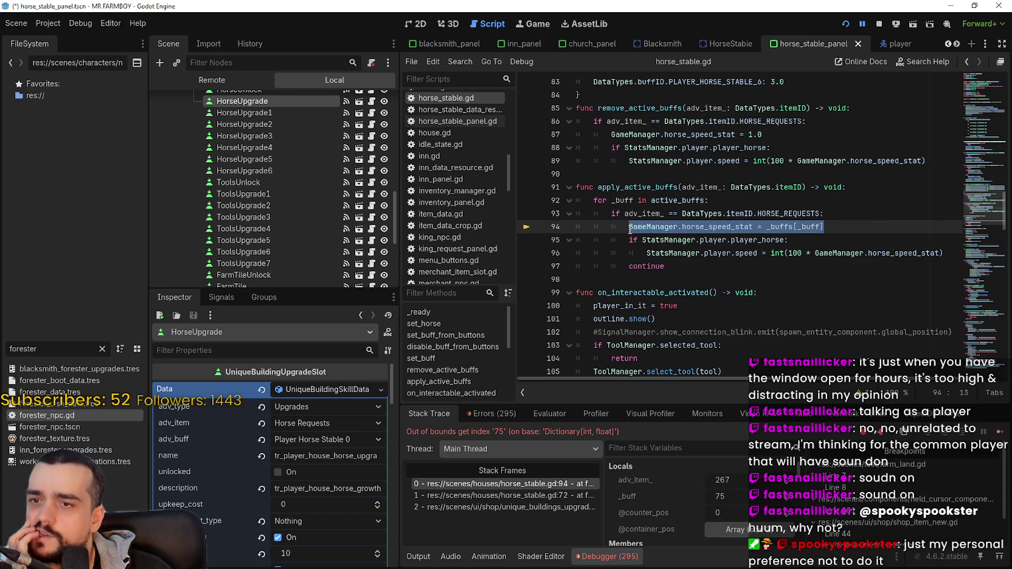
{"action": "left_click", "coordinate": [814, 215]}
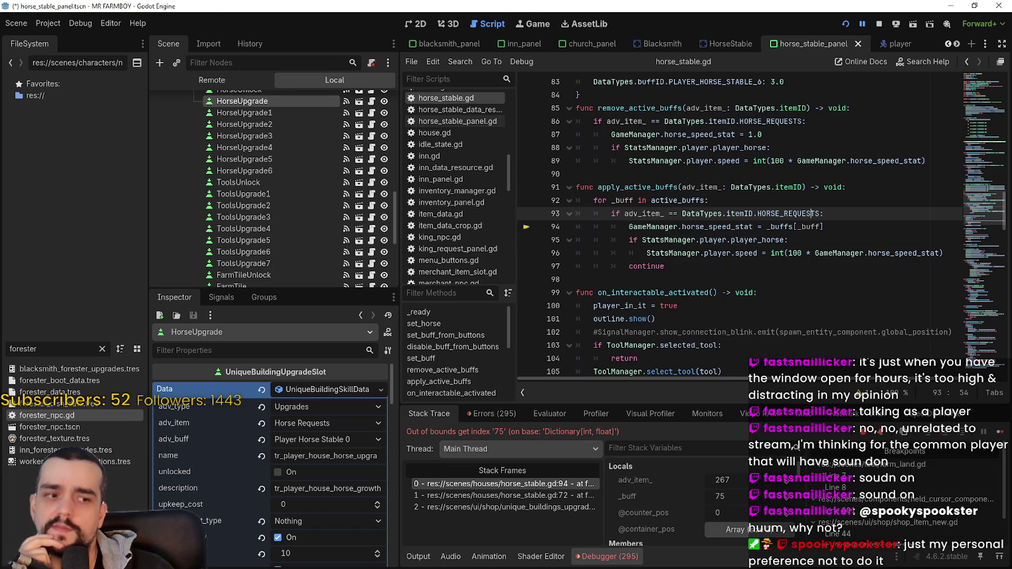
{"action": "key", "text": "F12"}
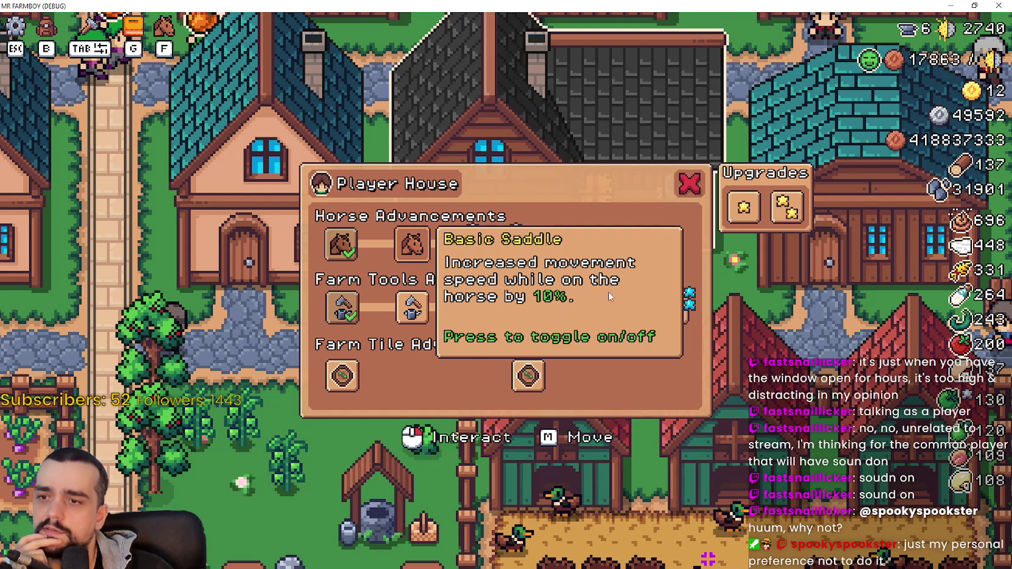
Switch among farm tools upgrades 7, 3, 2 and 6, resuming after the buff error breaks.
{"action": "left_click", "coordinate": [412, 244]}
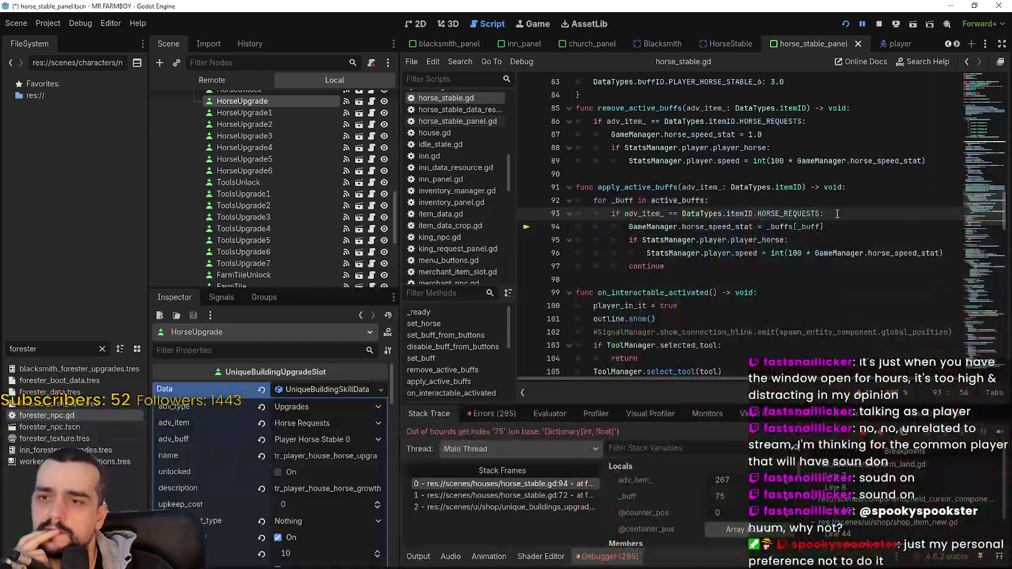
{"action": "left_click", "coordinate": [729, 255]}
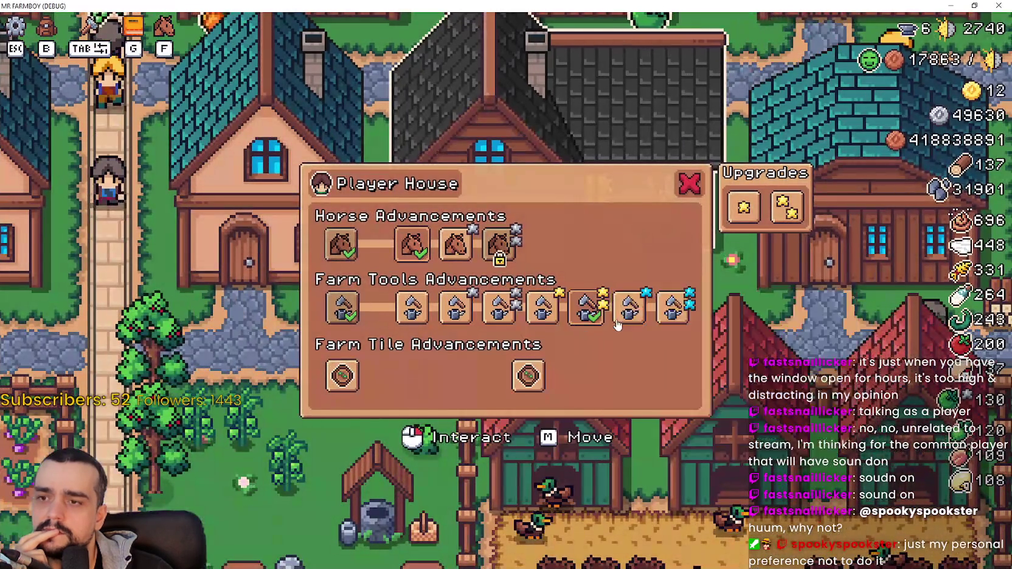
{"action": "left_click", "coordinate": [626, 310]}
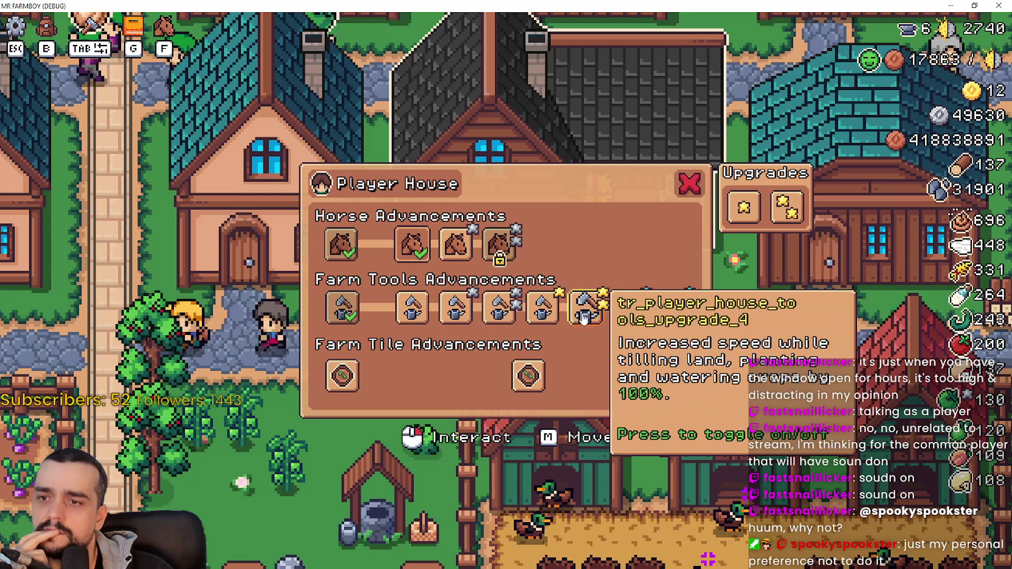
{"action": "left_click", "coordinate": [456, 311]}
{"action": "left_click", "coordinate": [413, 310]}
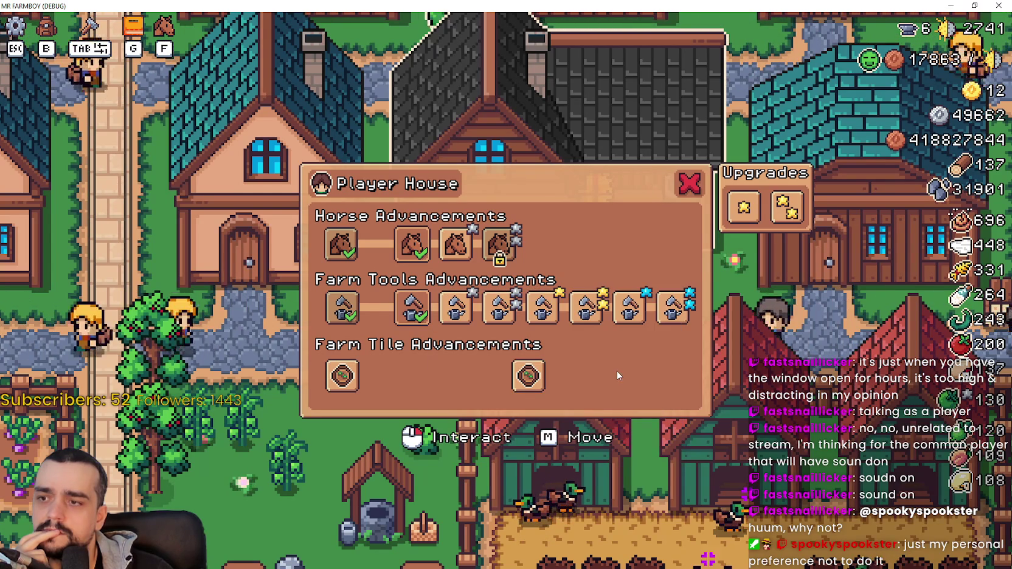
{"action": "left_click", "coordinate": [456, 244]}
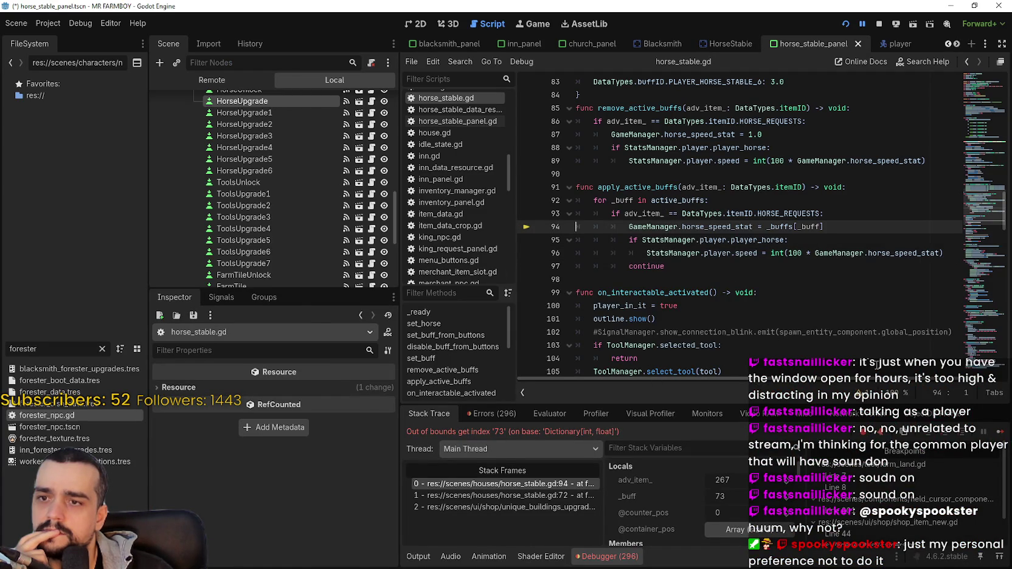
{"action": "left_click", "coordinate": [1002, 435]}
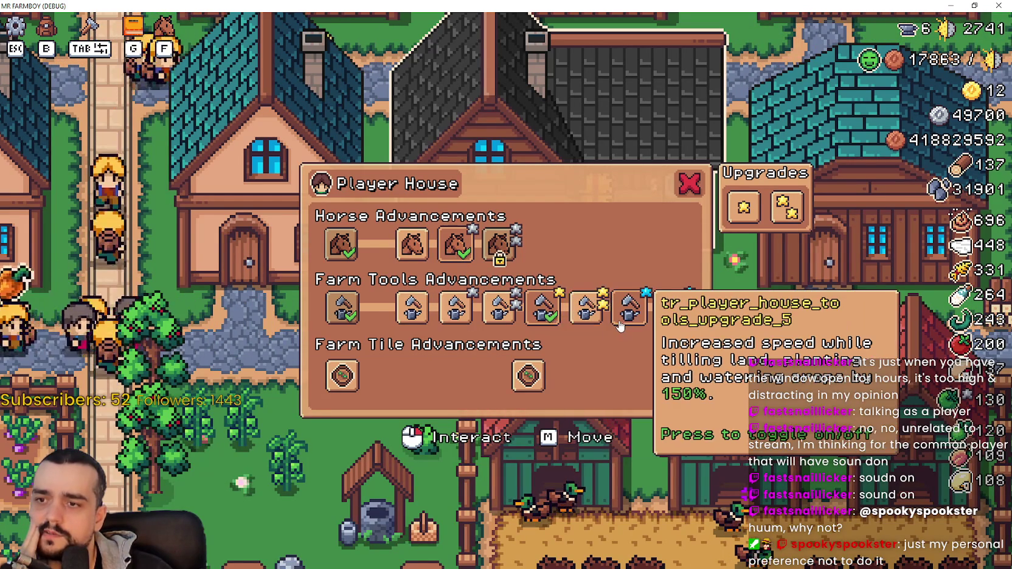
{"action": "left_click", "coordinate": [572, 310]}
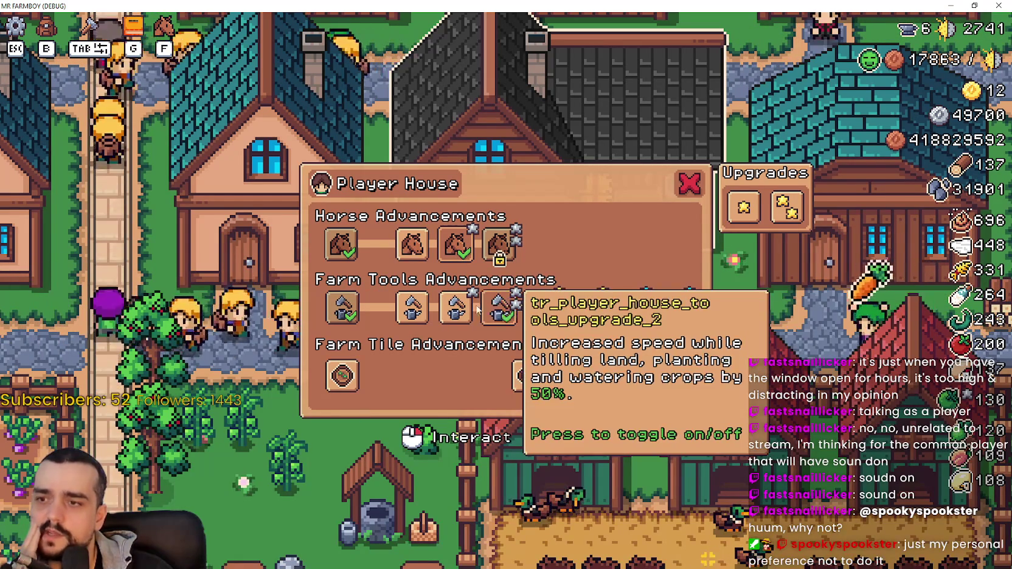
{"action": "left_click", "coordinate": [414, 307]}
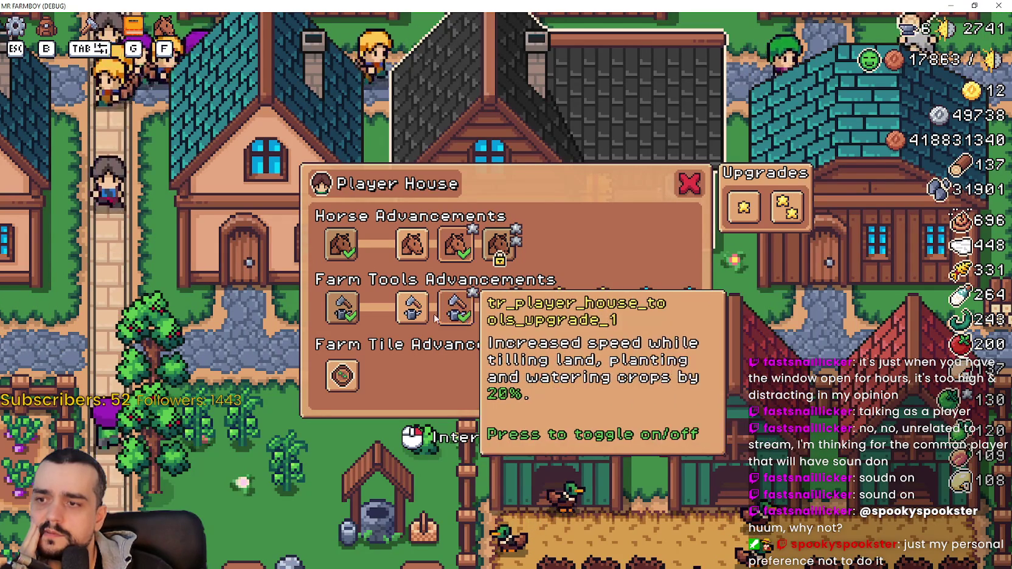
{"action": "left_click", "coordinate": [413, 307]}
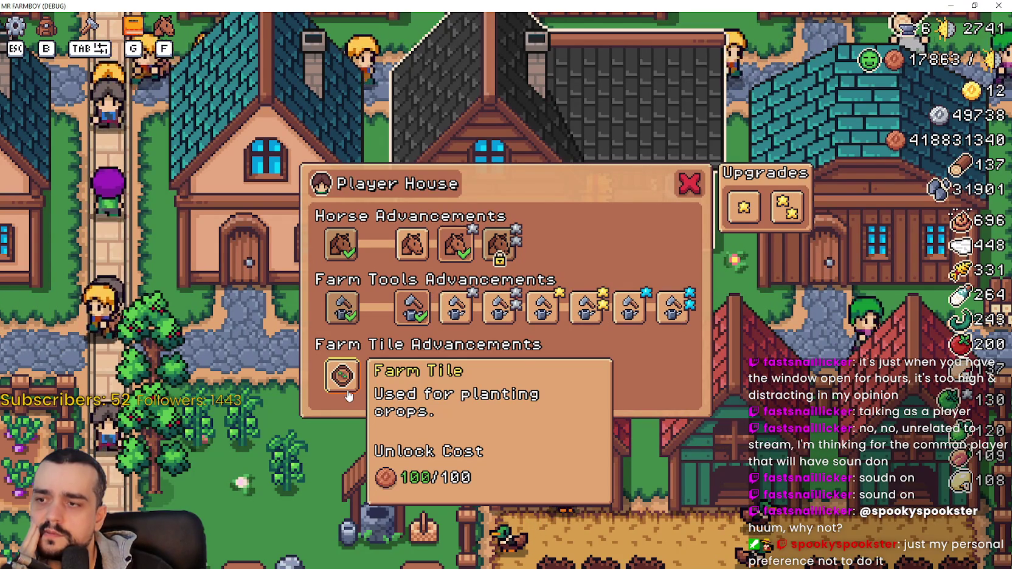
Unlock and toggle the Farm Tile 2x2 and 3x3 advancements, then toggle a horse upgrade to hit index 85.
{"action": "left_click", "coordinate": [349, 396]}
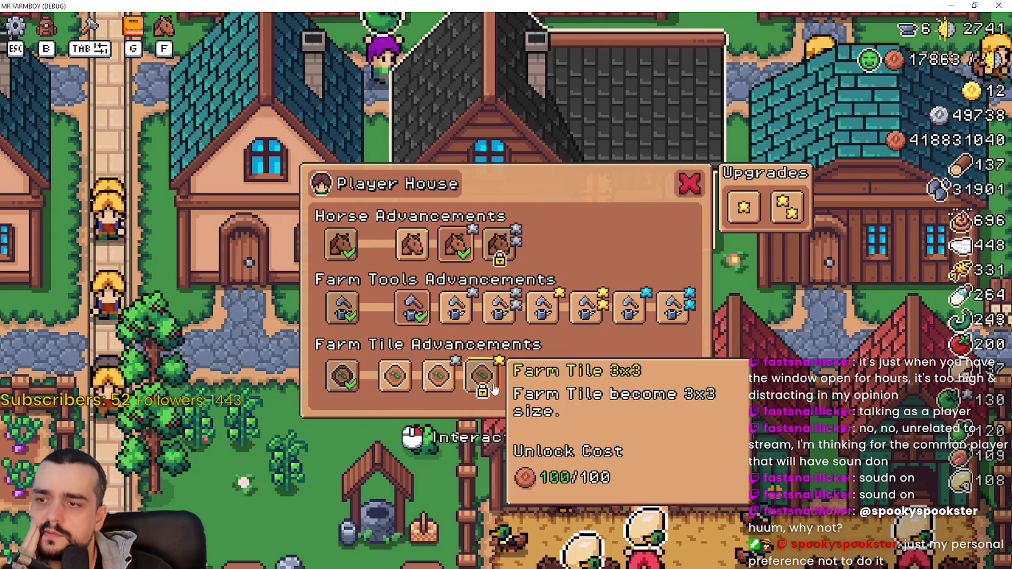
{"action": "left_click", "coordinate": [437, 377]}
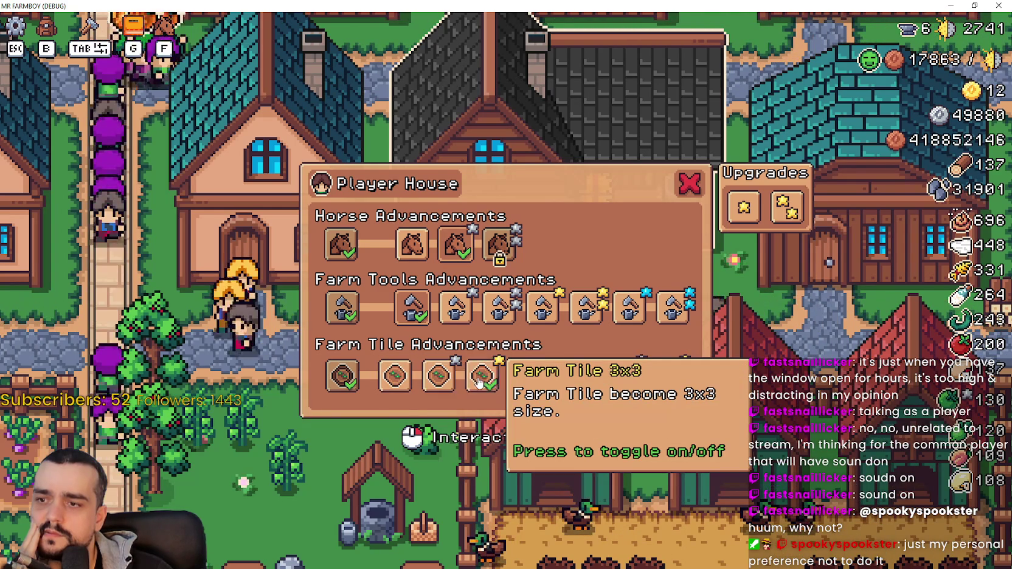
{"action": "left_click", "coordinate": [499, 382]}
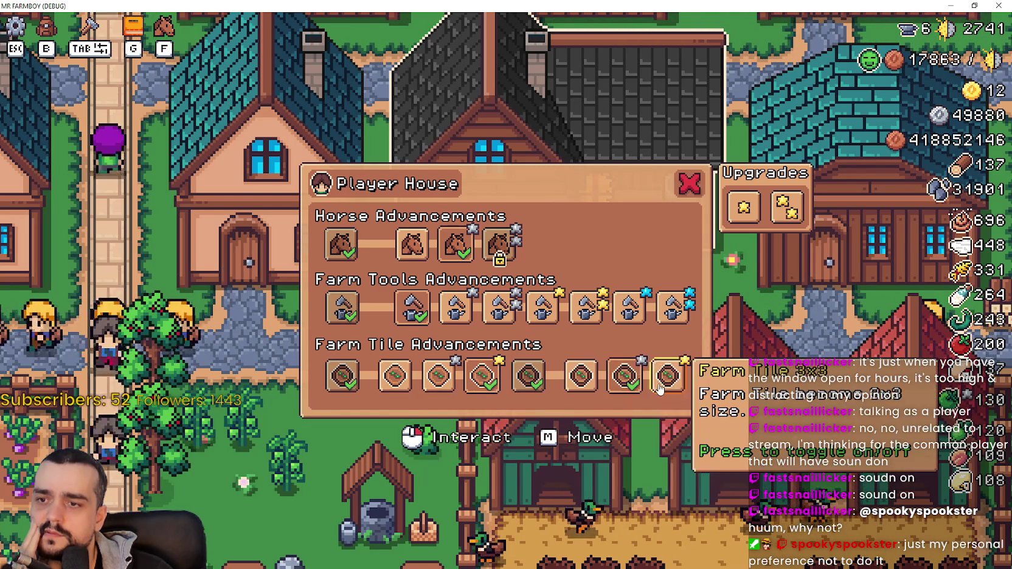
{"action": "left_click", "coordinate": [606, 389]}
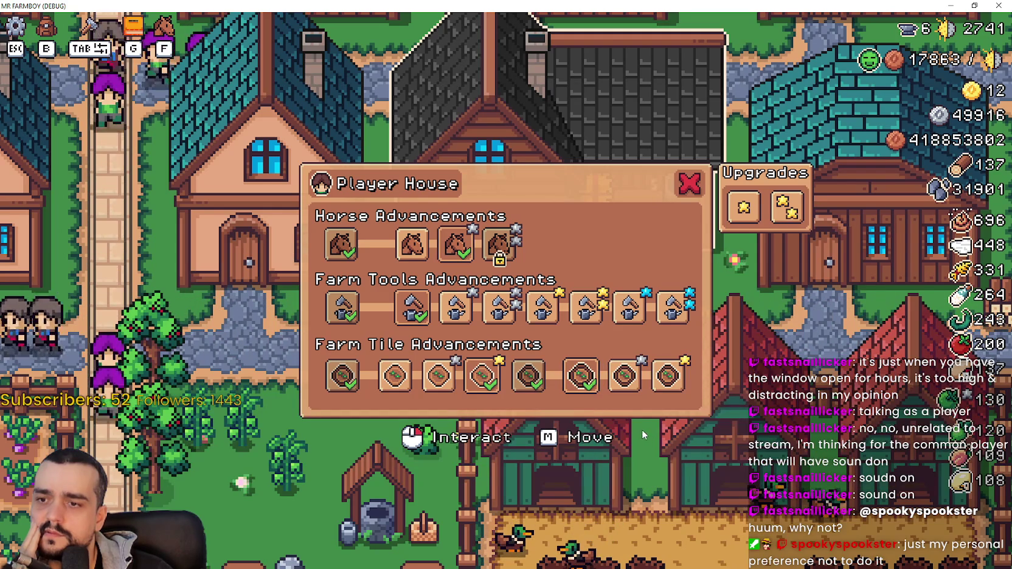
{"action": "left_click", "coordinate": [423, 392]}
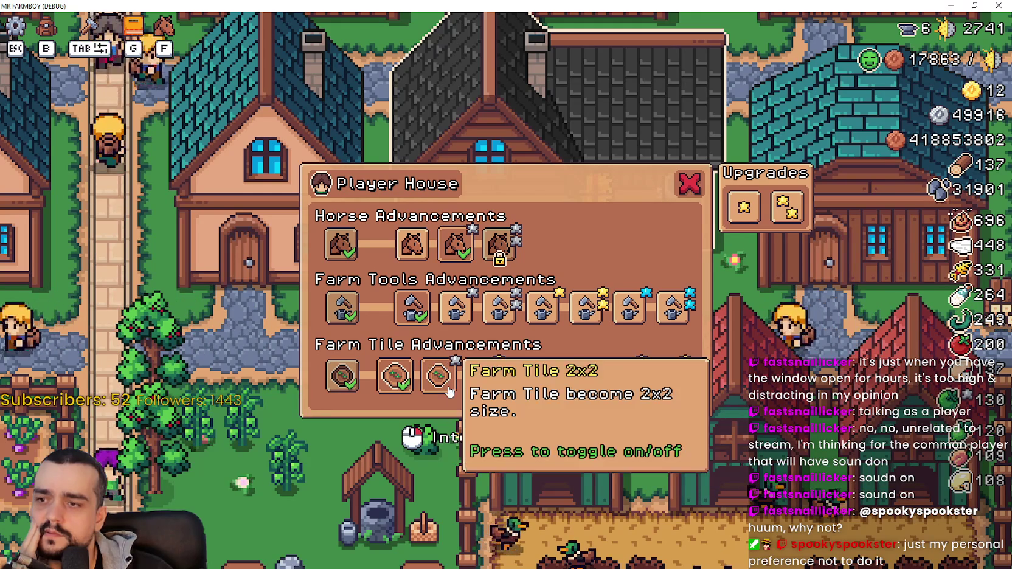
{"action": "left_click", "coordinate": [482, 376]}
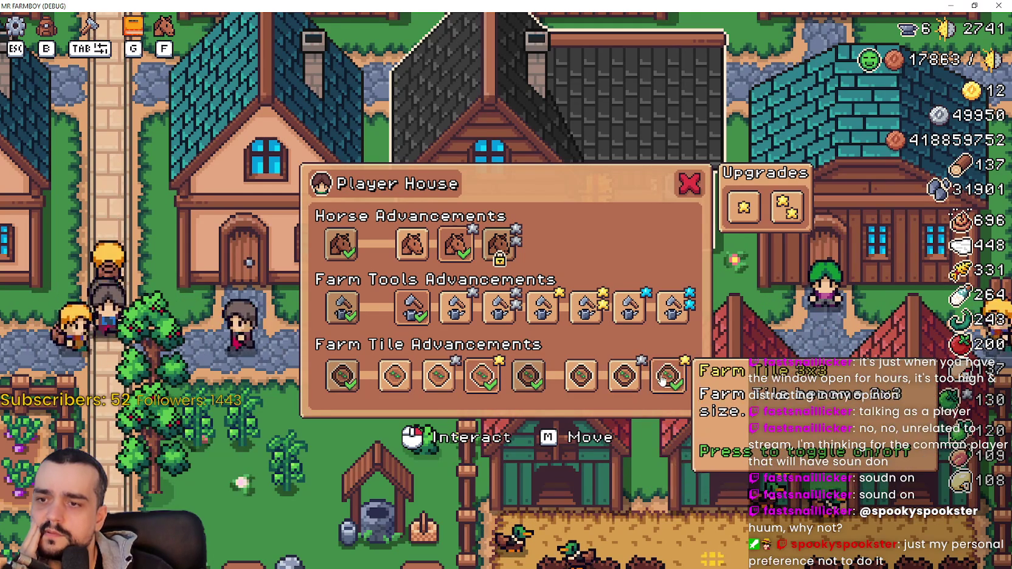
{"action": "left_click", "coordinate": [499, 307]}
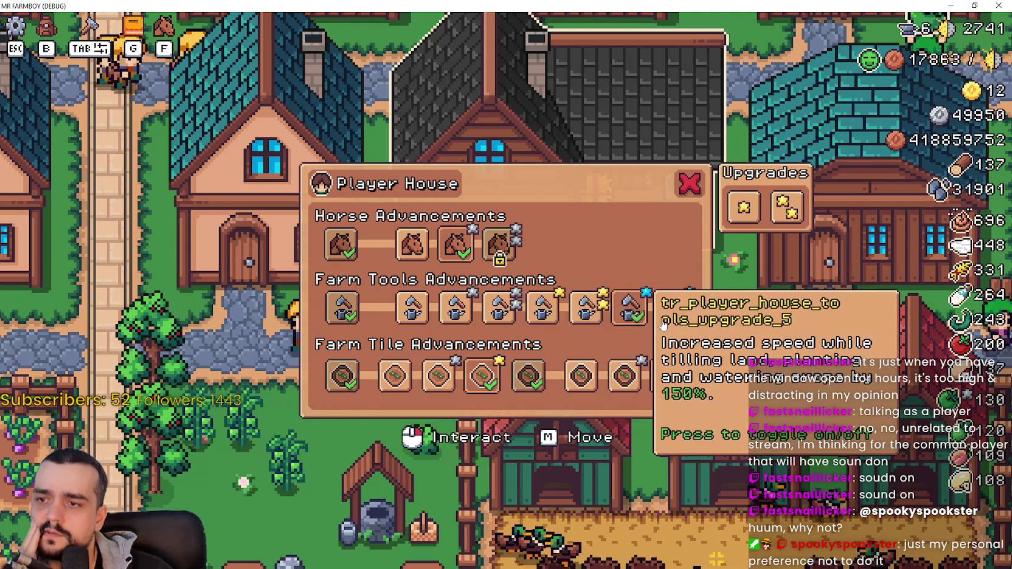
{"action": "left_click", "coordinate": [425, 261]}
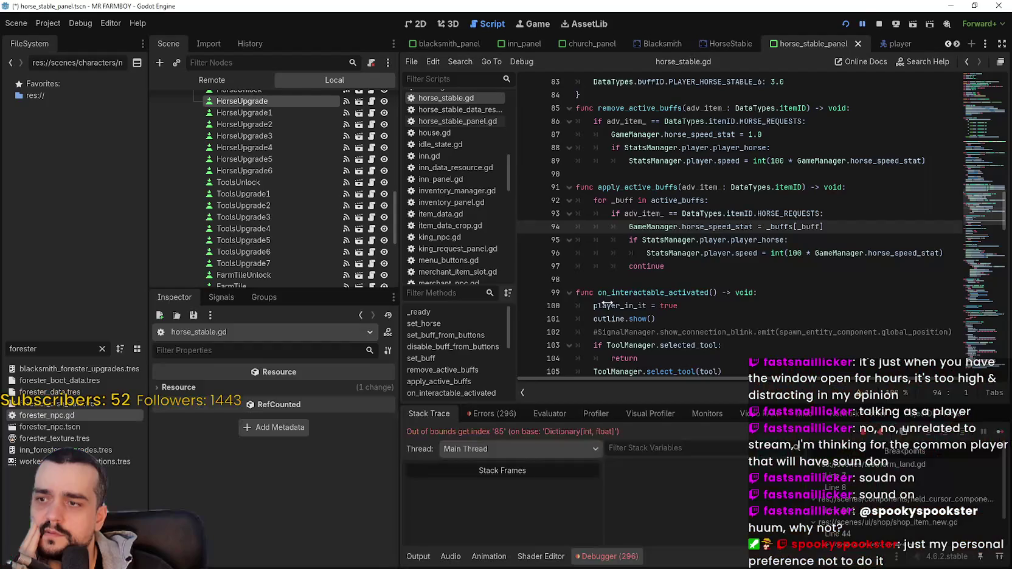
{"action": "mouse_move", "coordinate": [686, 202]}
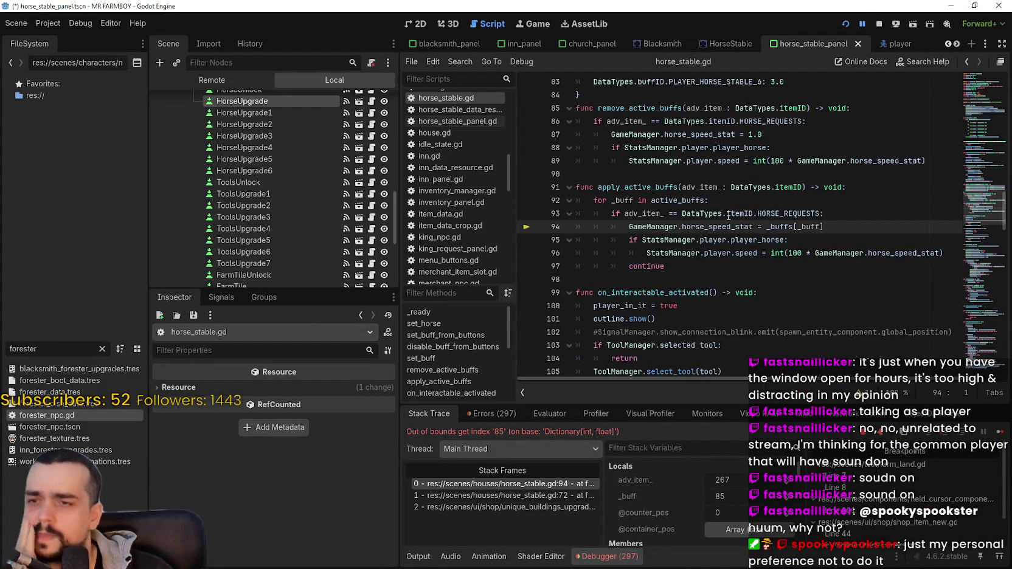
{"action": "mouse_move", "coordinate": [793, 215]}
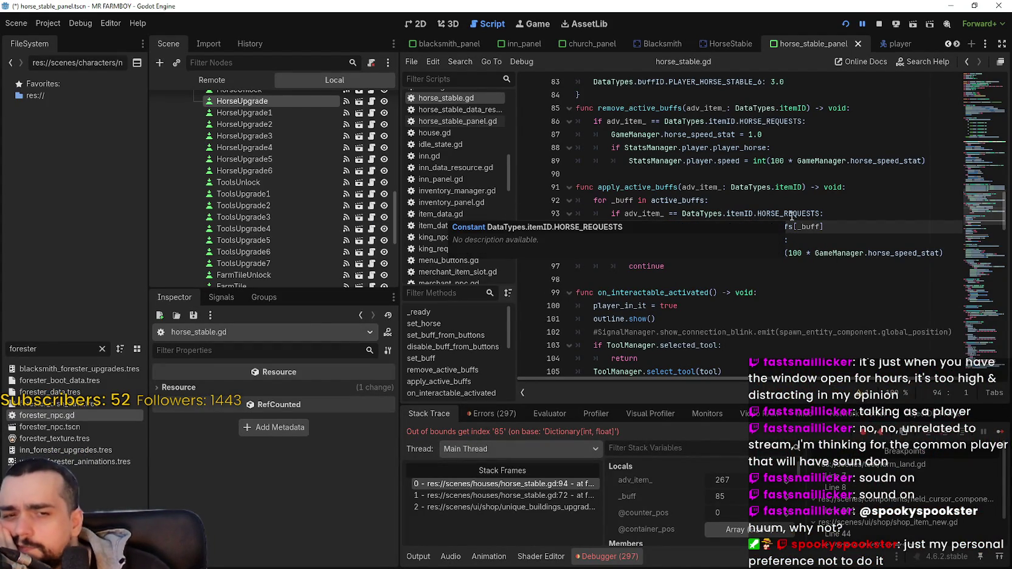
{"action": "double_click", "coordinate": [644, 214]}
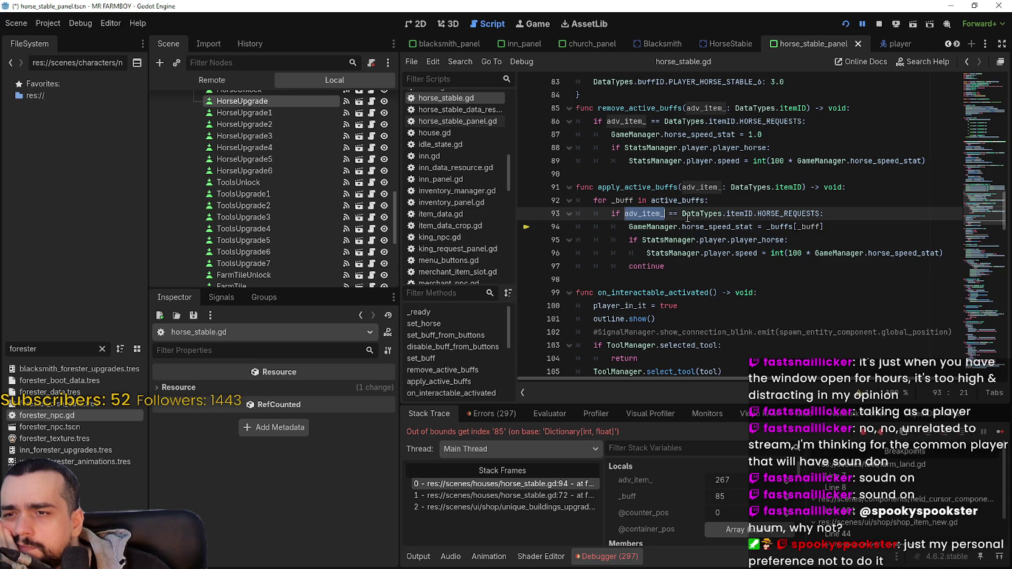
{"action": "double_click", "coordinate": [809, 226]}
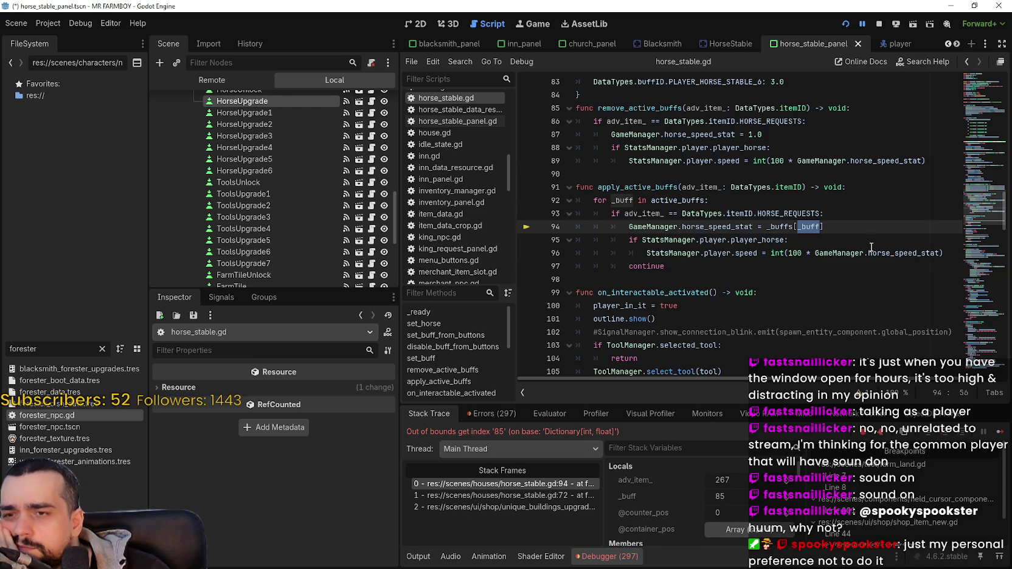
{"action": "mouse_move", "coordinate": [872, 246]}
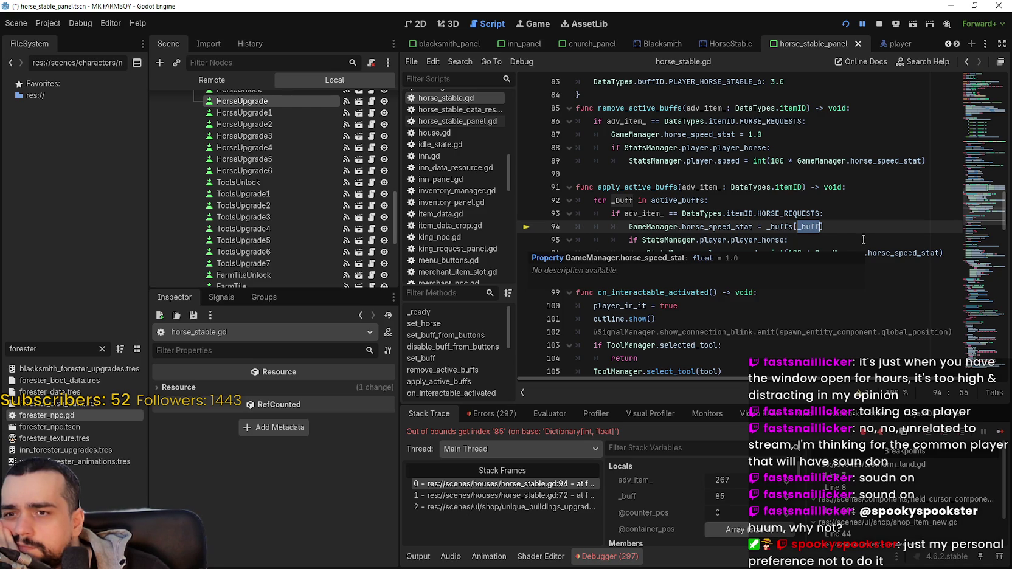
{"action": "double_click", "coordinate": [718, 188]}
{"action": "left_click", "coordinate": [595, 200]}
{"action": "left_click_drag", "start_coordinate": [595, 200], "coordinate": [733, 204]}
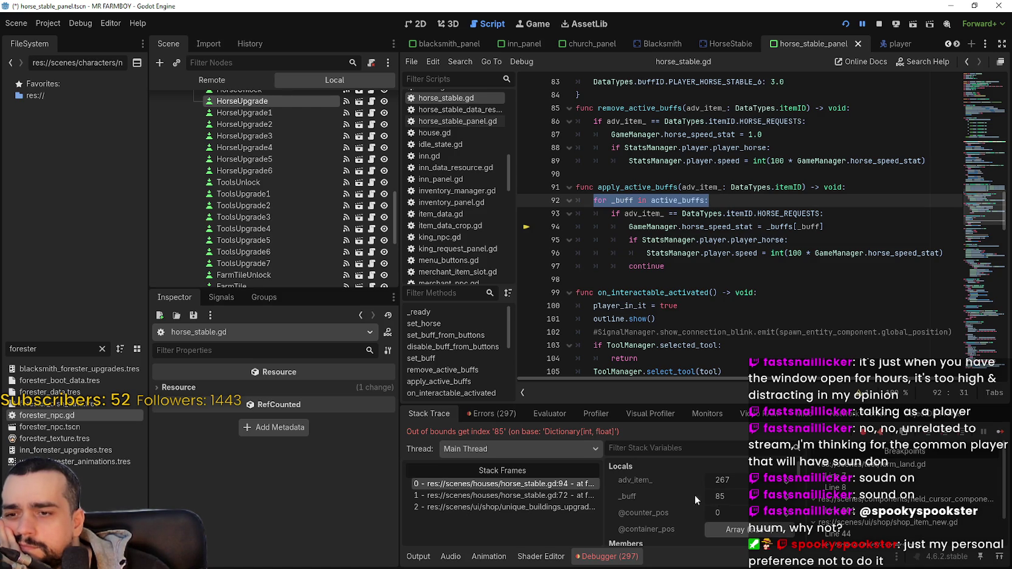
{"action": "left_click", "coordinate": [522, 496]}
{"action": "left_click", "coordinate": [511, 484]}
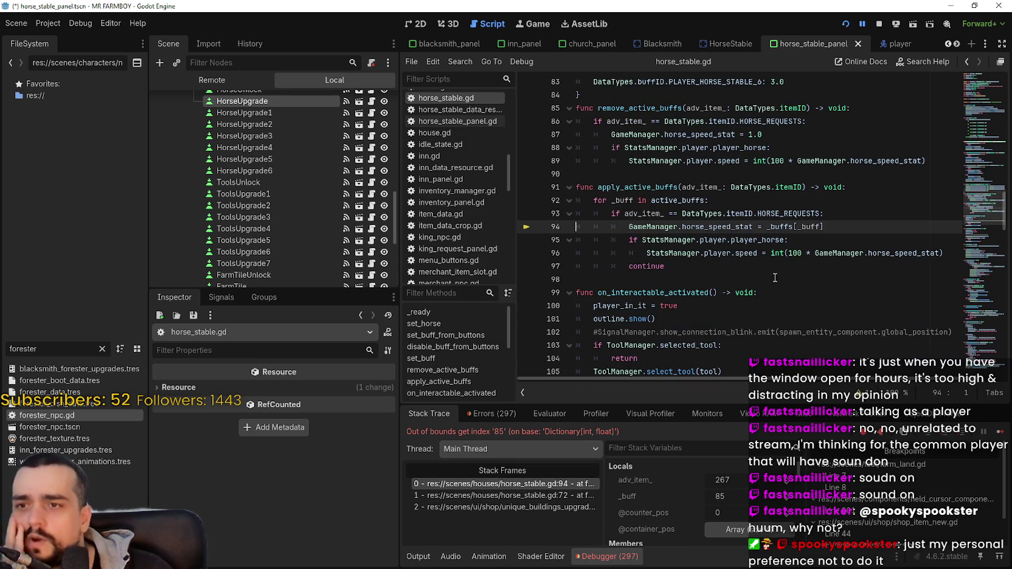
{"action": "mouse_move", "coordinate": [842, 220]}
{"action": "left_mouse_down"}
{"action": "mouse_move", "coordinate": [594, 214]}
{"action": "mouse_move", "coordinate": [608, 226]}
{"action": "mouse_move", "coordinate": [592, 224]}
{"action": "mouse_move", "coordinate": [630, 226]}
{"action": "left_mouse_up"}
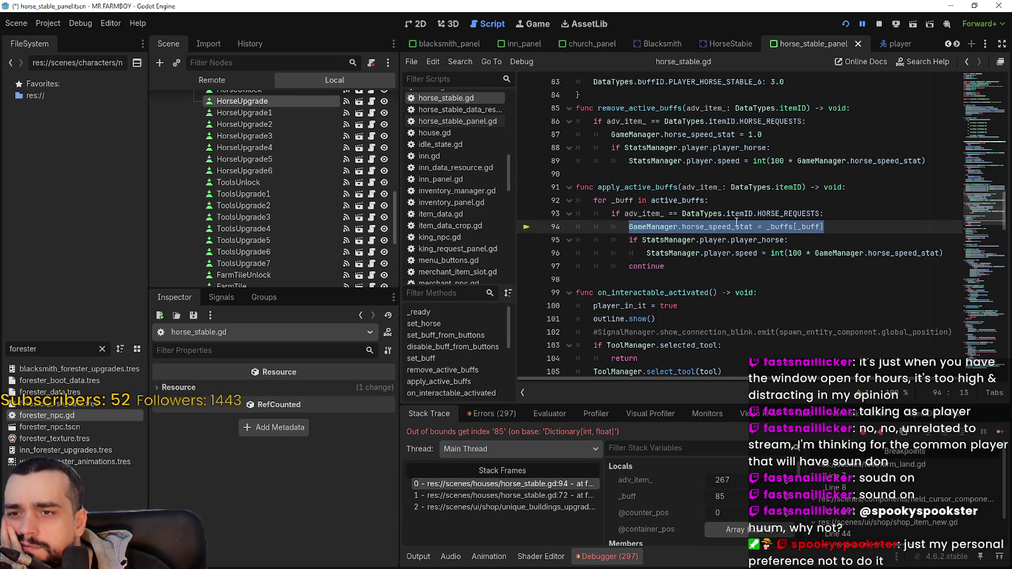
{"action": "mouse_move", "coordinate": [734, 226]}
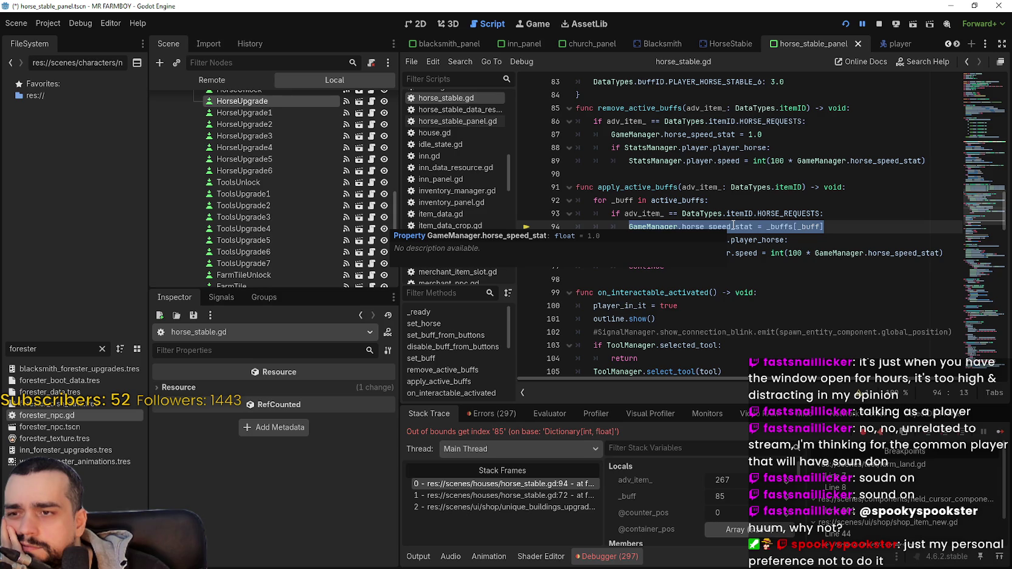
{"action": "left_click", "coordinate": [734, 226]}
{"action": "left_click", "coordinate": [818, 227]}
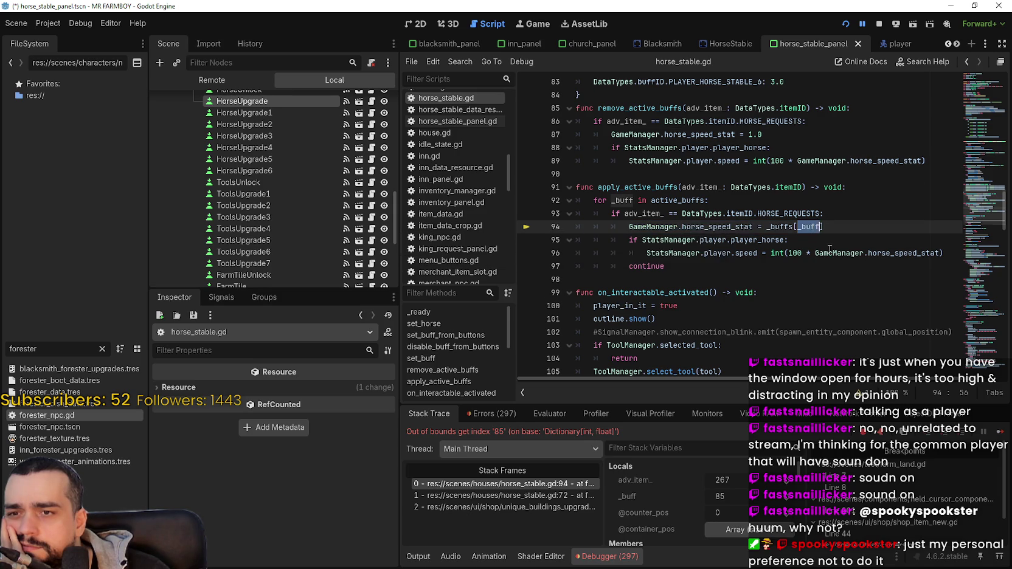
{"action": "scroll", "coordinate": [830, 250], "scroll_direction": "up", "scroll_amount": 4}
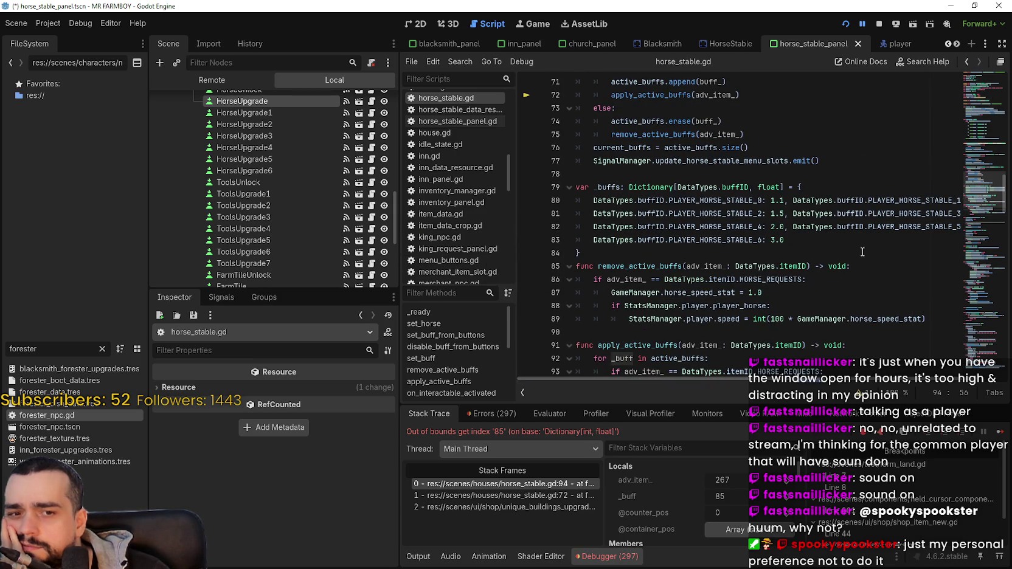
{"action": "scroll", "coordinate": [786, 389], "scroll_direction": "right", "scroll_amount": 2}
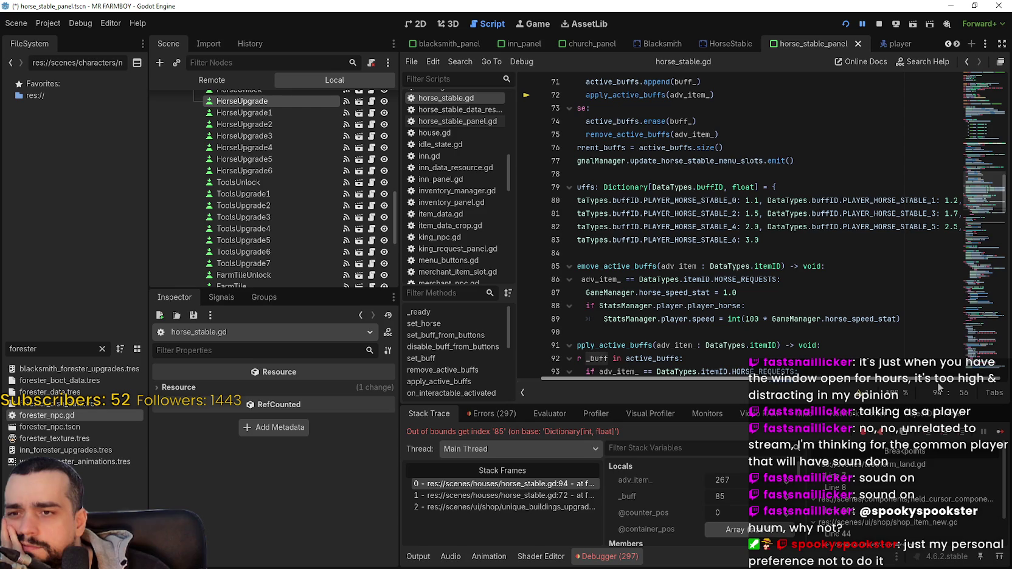
{"action": "scroll", "coordinate": [746, 231], "scroll_direction": "left", "scroll_amount": 2}
{"action": "scroll", "coordinate": [746, 232], "scroll_direction": "down", "scroll_amount": 4}
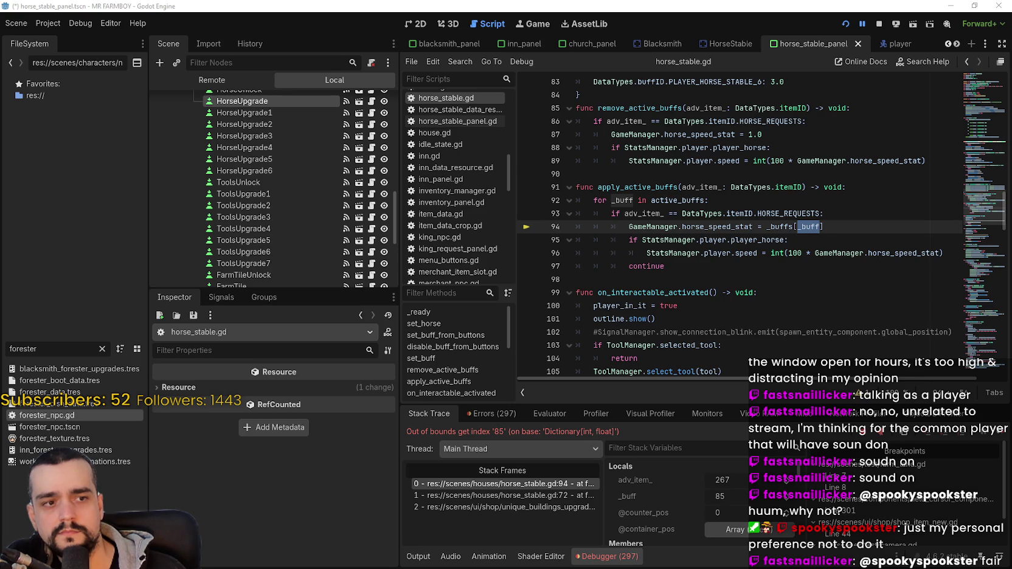
{"action": "left_click", "coordinate": [673, 269]}
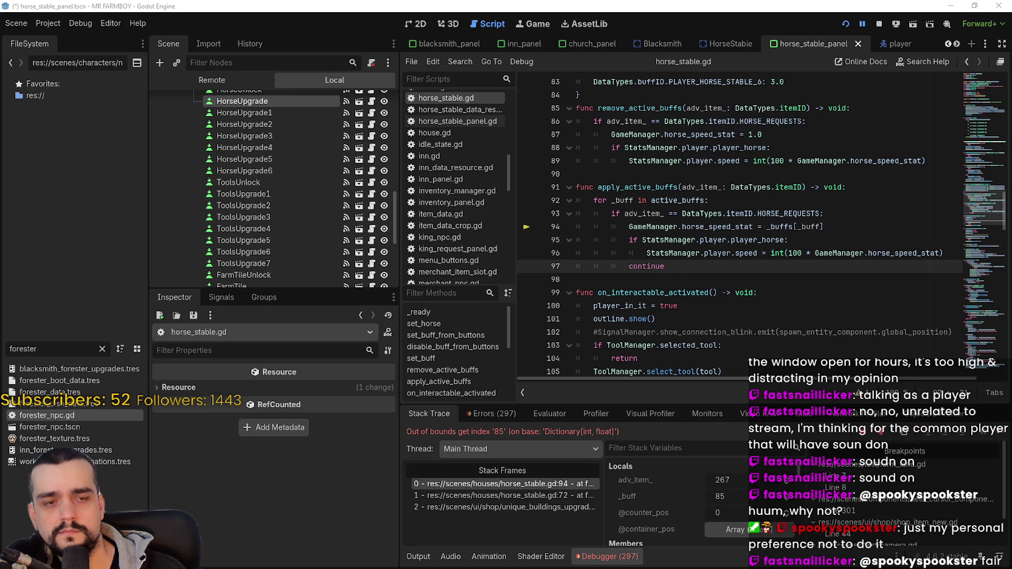
{"action": "left_click", "coordinate": [713, 227]}
{"action": "left_click", "coordinate": [705, 188]}
{"action": "left_click", "coordinate": [705, 162]}
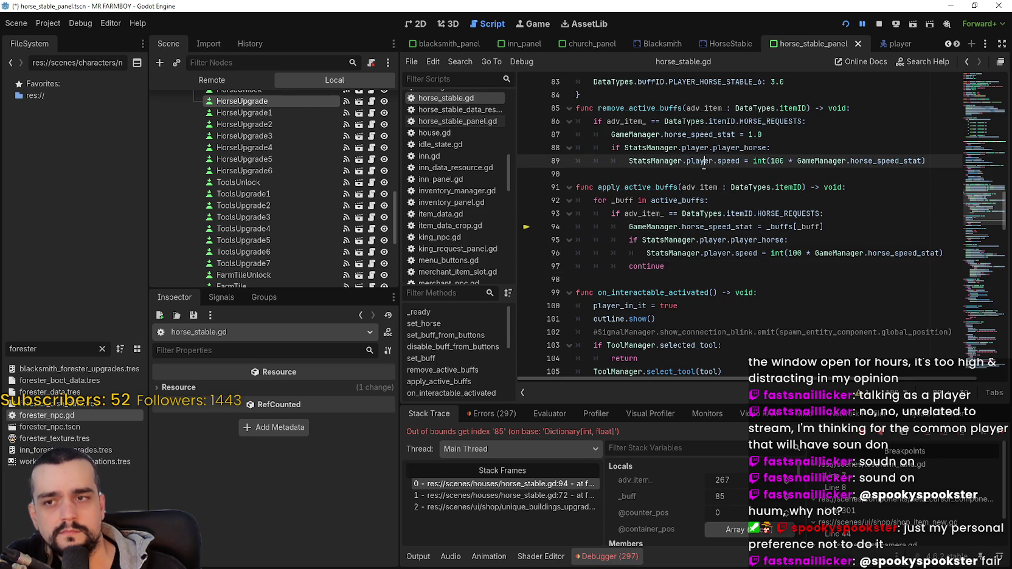
{"action": "left_click", "coordinate": [702, 174]}
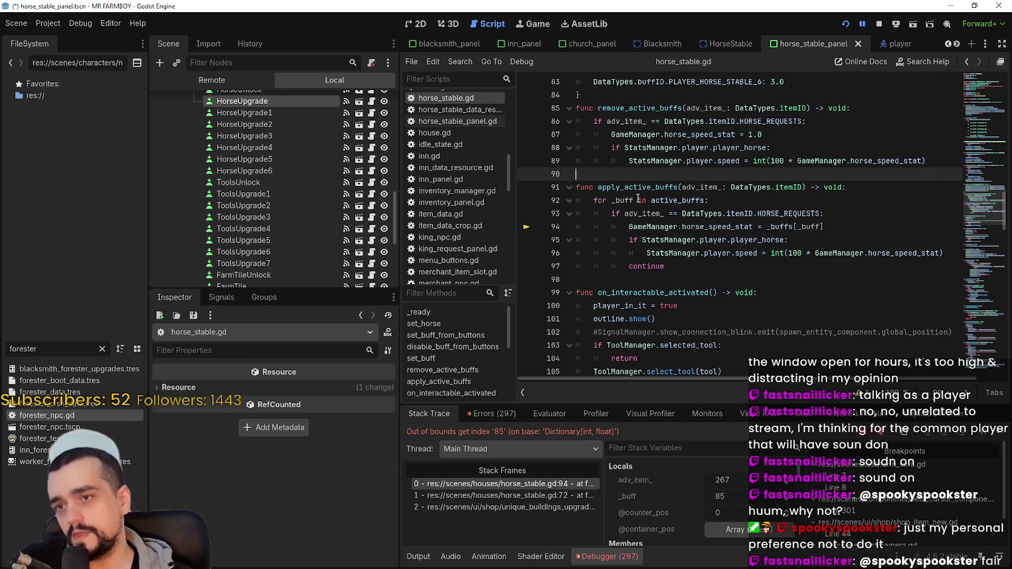
{"action": "mouse_move", "coordinate": [624, 199]}
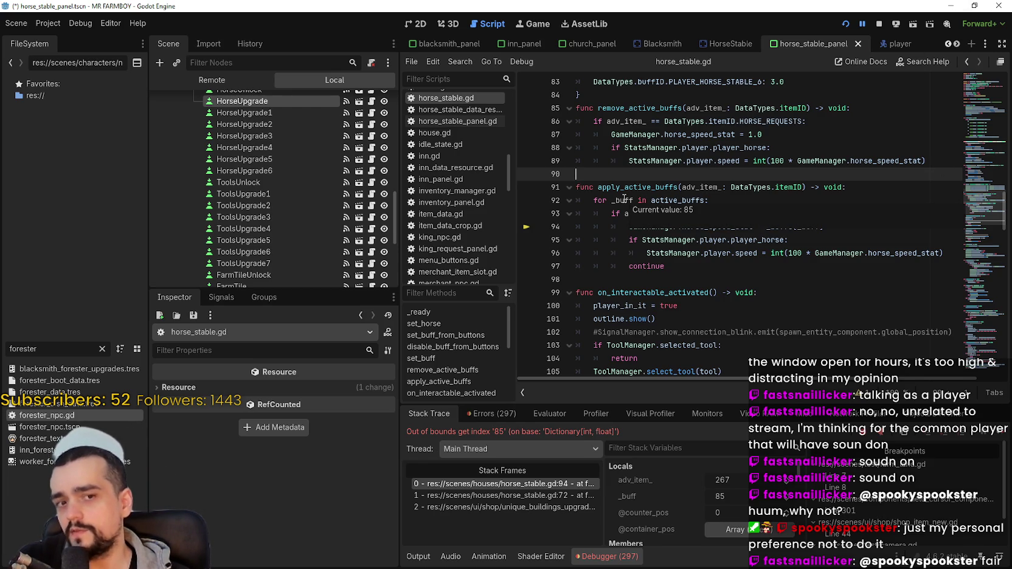
{"action": "triple_click", "coordinate": [677, 202]}
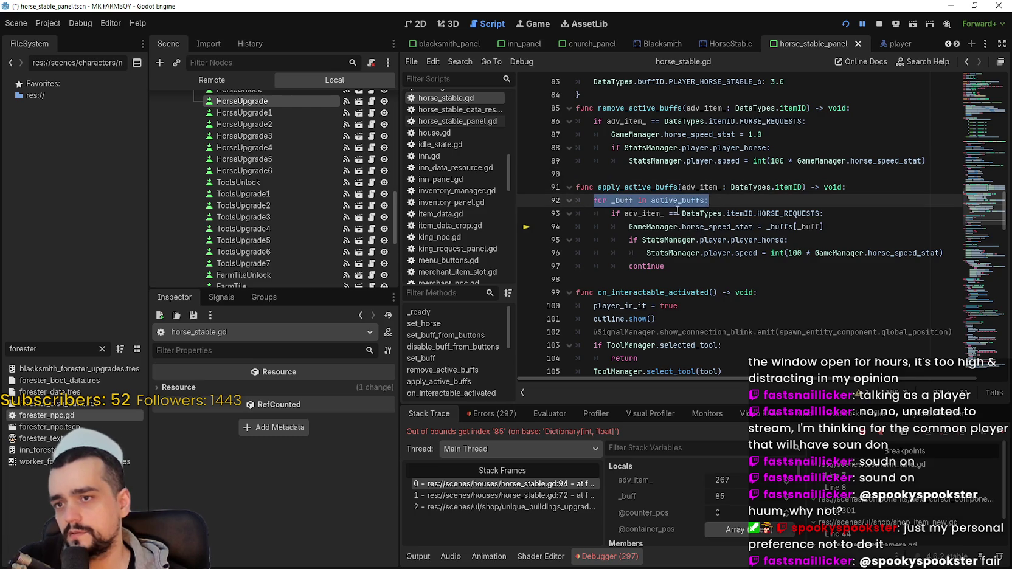
{"action": "left_click_drag", "start_coordinate": [610, 213], "coordinate": [826, 213]}
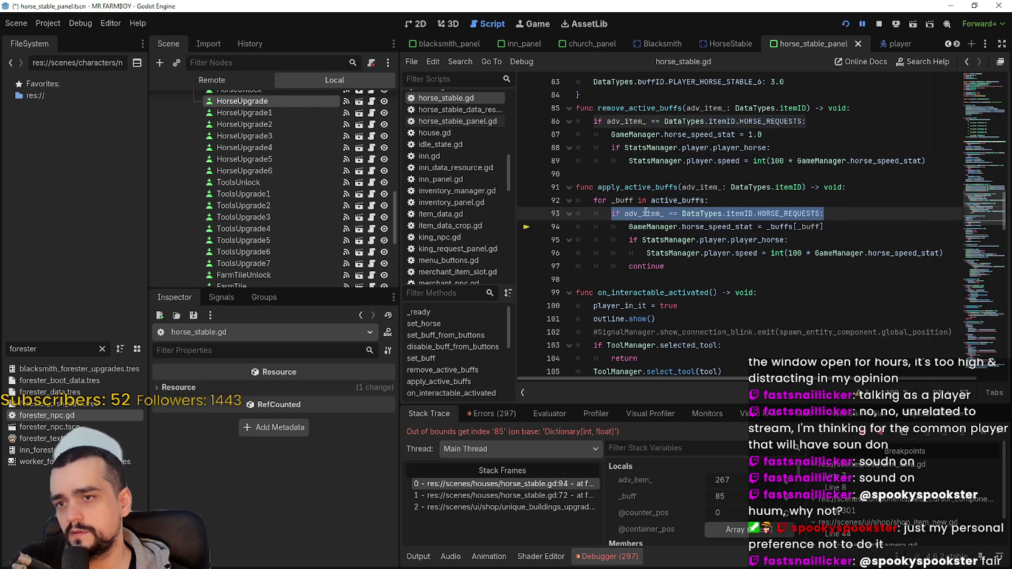
{"action": "mouse_move", "coordinate": [646, 213]}
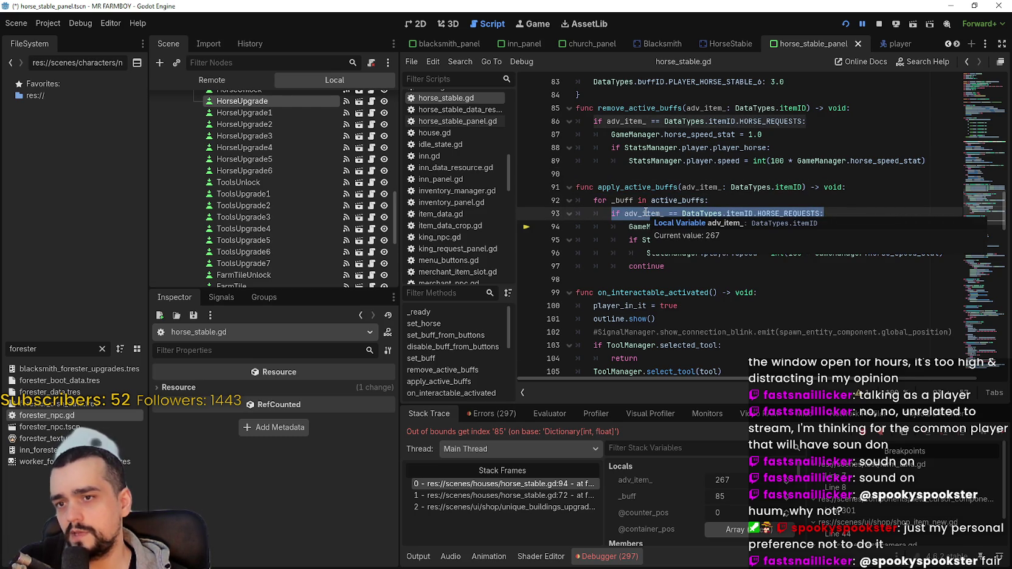
{"action": "double_click", "coordinate": [646, 212]}
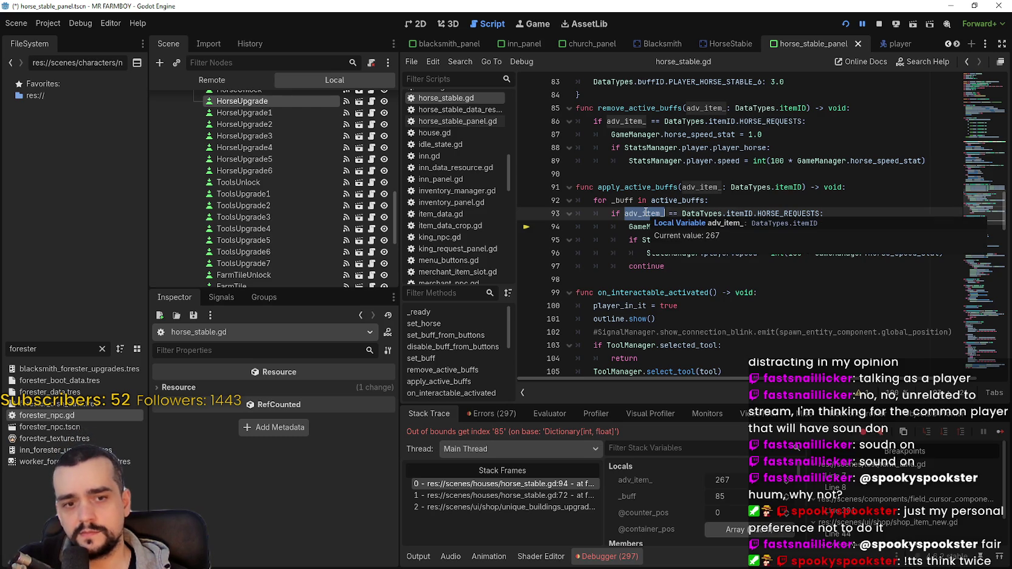
{"action": "left_click", "coordinate": [840, 214], "text": "shift"}
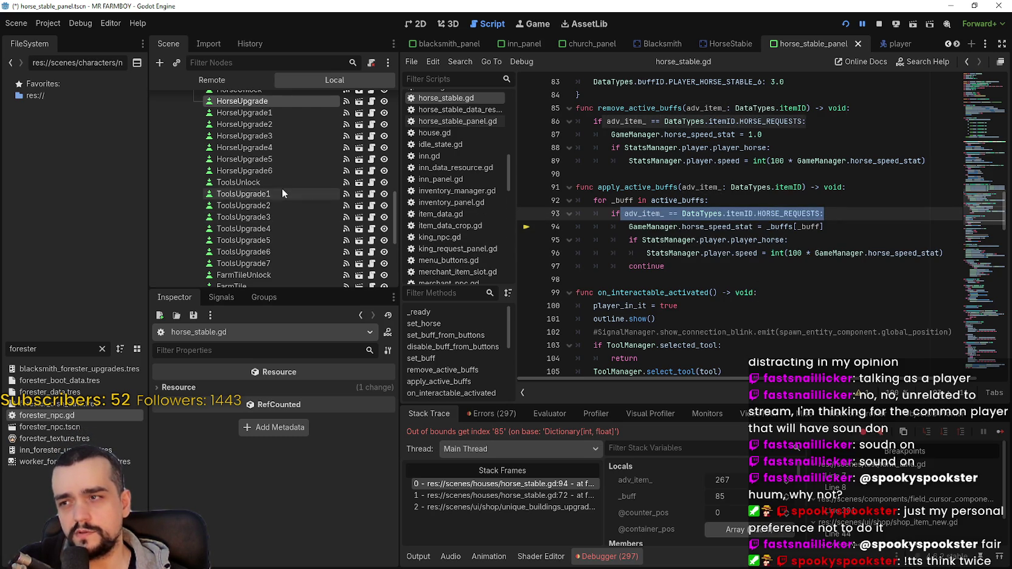
{"action": "scroll", "coordinate": [313, 218], "scroll_direction": "down", "scroll_amount": 2}
{"action": "scroll", "coordinate": [283, 159], "scroll_direction": "down", "scroll_amount": 1}
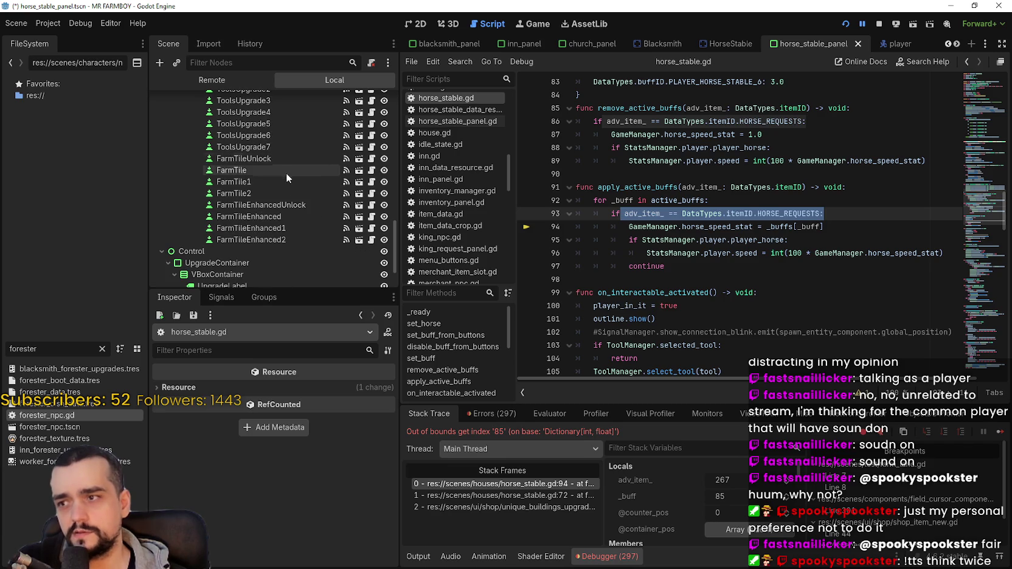
{"action": "scroll", "coordinate": [287, 198], "scroll_direction": "up", "scroll_amount": 1}
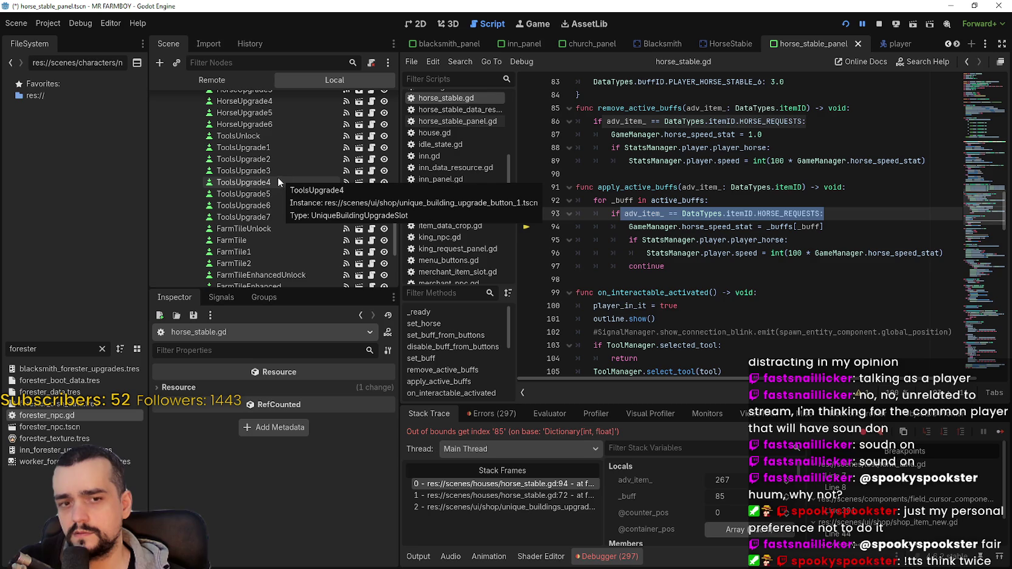
{"action": "double_click", "coordinate": [808, 226]}
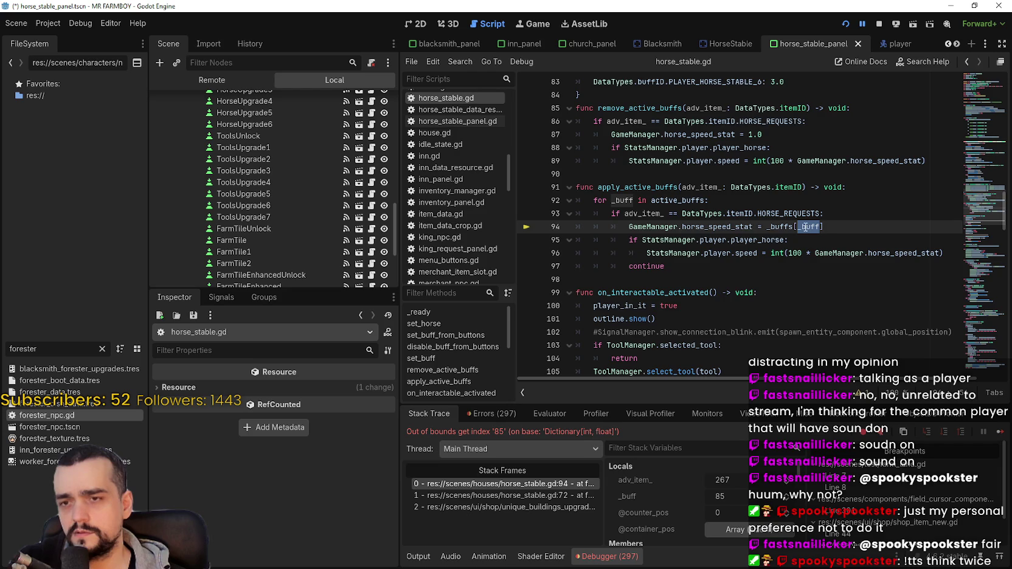
{"action": "mouse_move", "coordinate": [806, 226]}
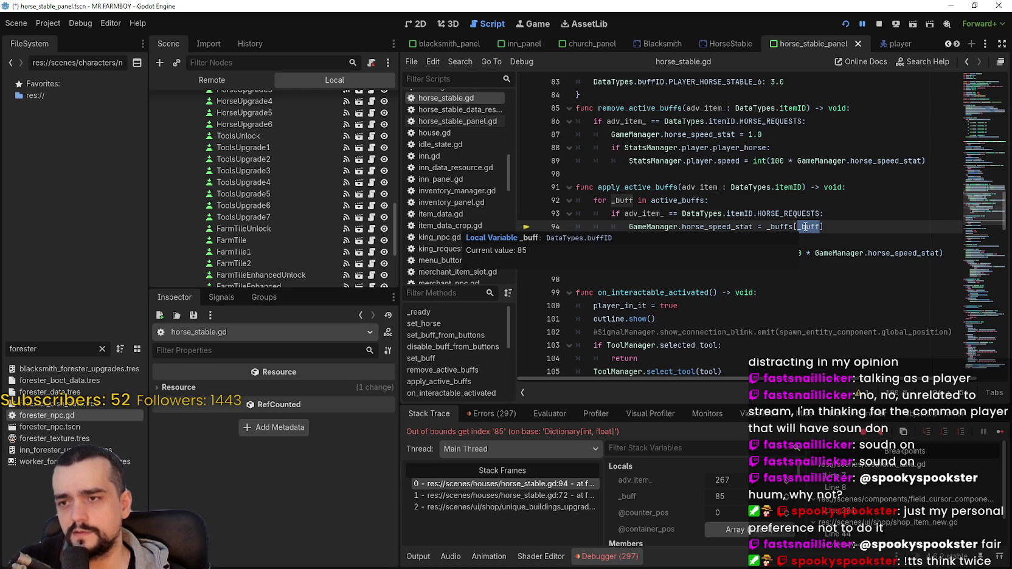
{"action": "scroll", "coordinate": [806, 226], "scroll_direction": "up", "scroll_amount": 3}
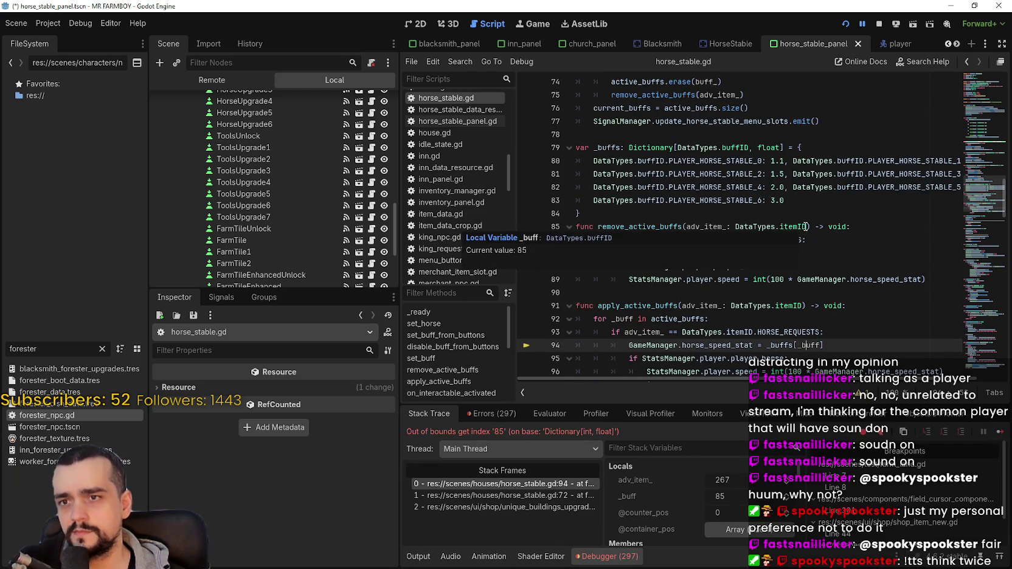
{"action": "scroll", "coordinate": [807, 226], "scroll_direction": "down", "scroll_amount": 2}
{"action": "scroll", "coordinate": [261, 152], "scroll_direction": "up", "scroll_amount": 3}
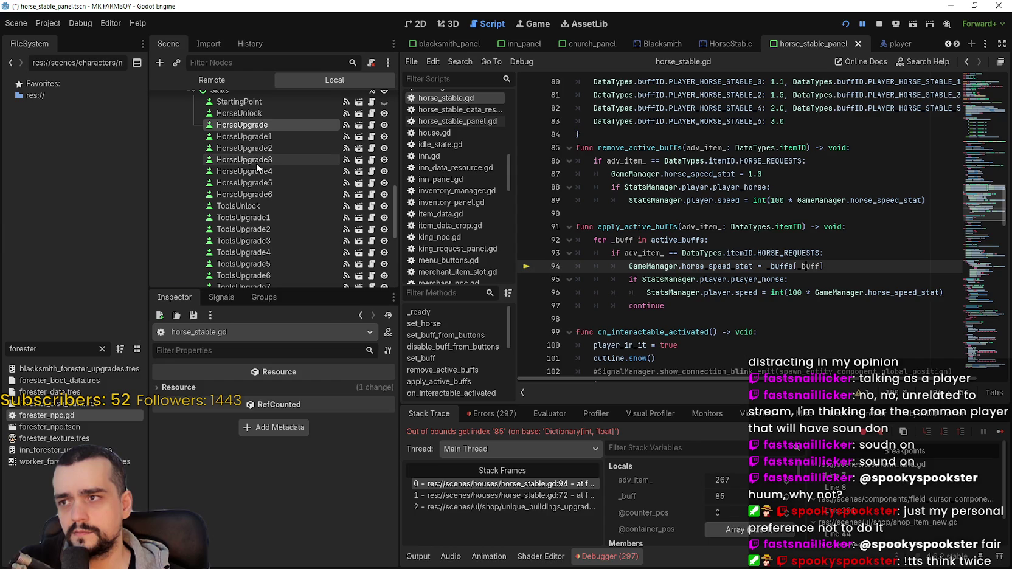
Review the buff data of HorseUpgrade1 and HorseUpgrade5, then FarmTile's adv_item and adv_buff fields.
{"action": "left_click", "coordinate": [271, 138]}
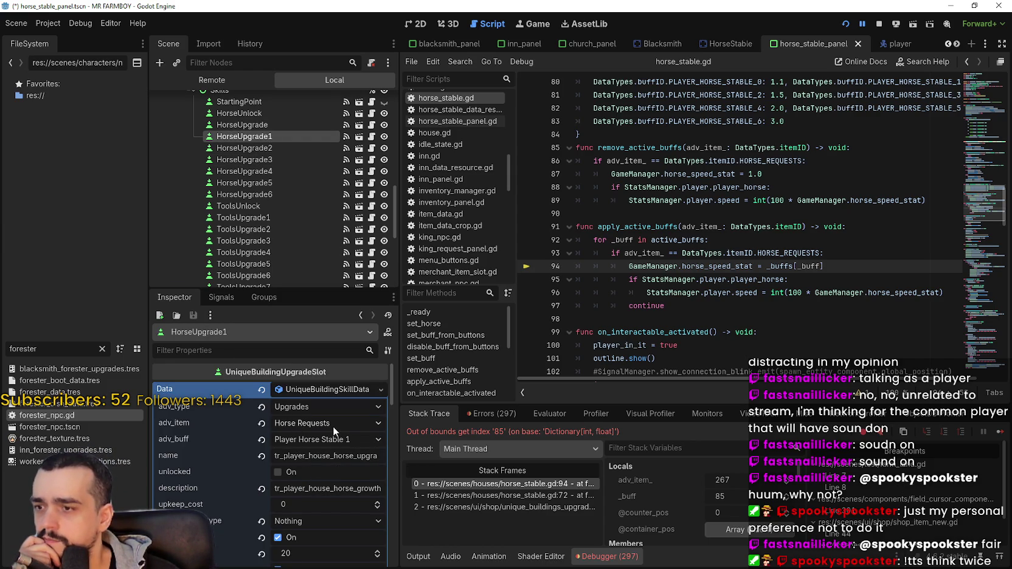
{"action": "scroll", "coordinate": [288, 123], "scroll_direction": "down", "scroll_amount": 3}
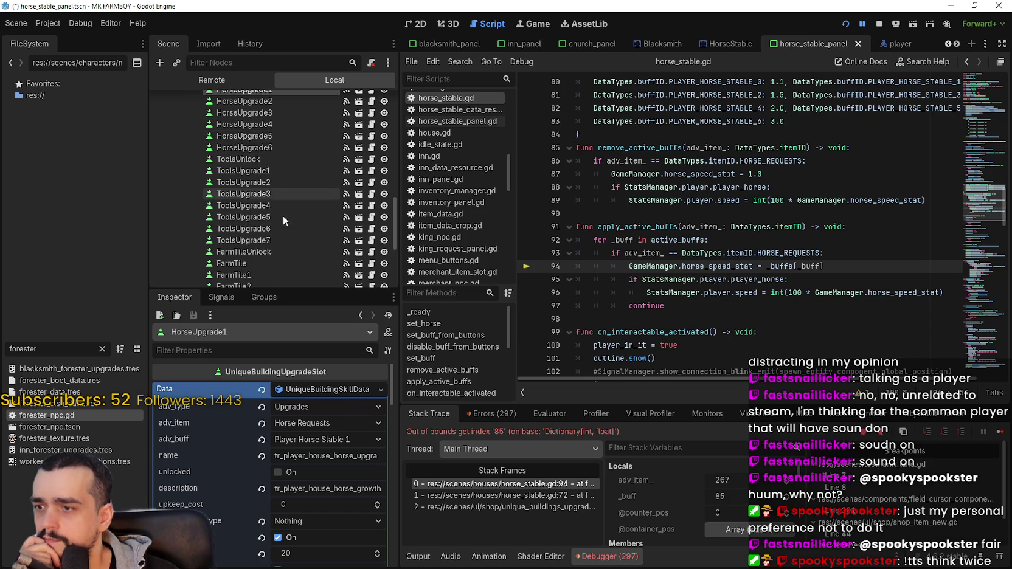
{"action": "left_click", "coordinate": [271, 116]}
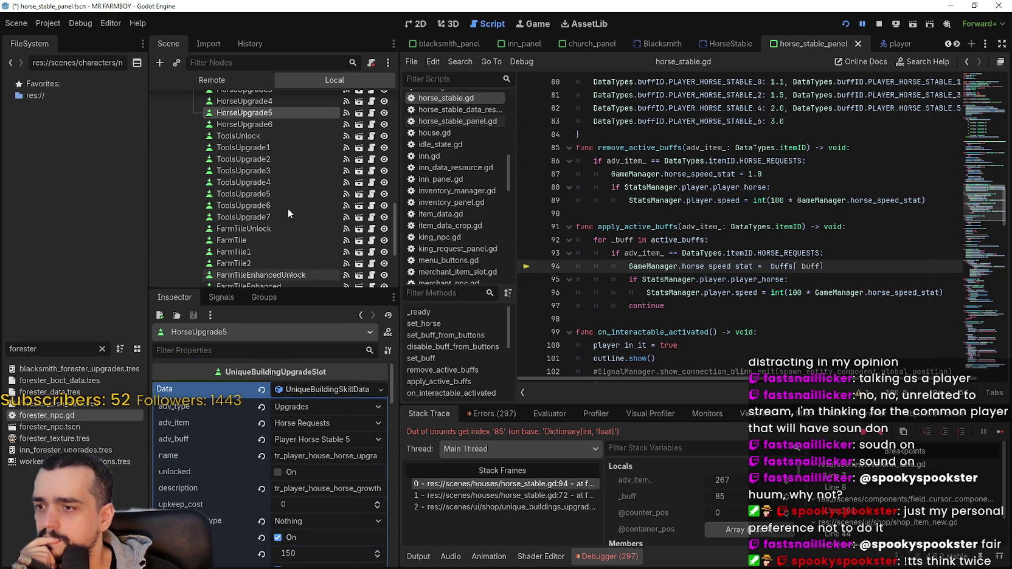
{"action": "scroll", "coordinate": [288, 208], "scroll_direction": "down", "scroll_amount": 3}
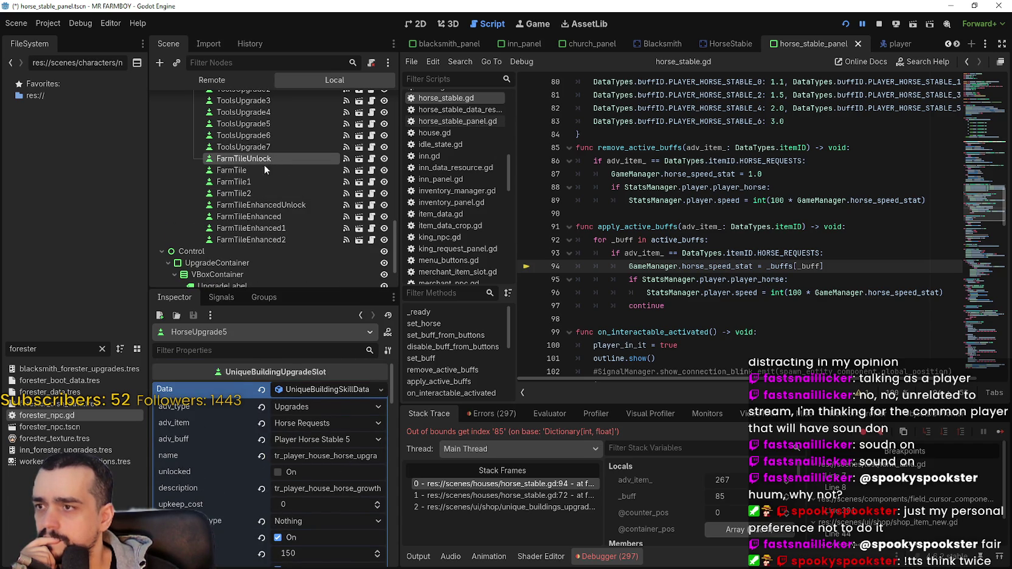
{"action": "left_click", "coordinate": [259, 172]}
{"action": "scroll", "coordinate": [317, 466], "scroll_direction": "up", "scroll_amount": 10}
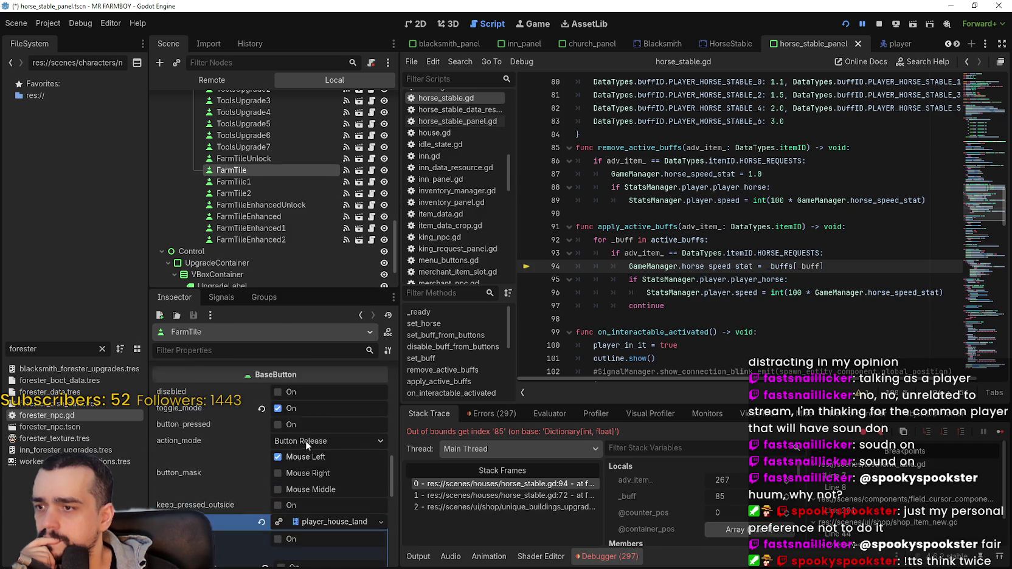
{"action": "scroll", "coordinate": [325, 466], "scroll_direction": "up", "scroll_amount": 3}
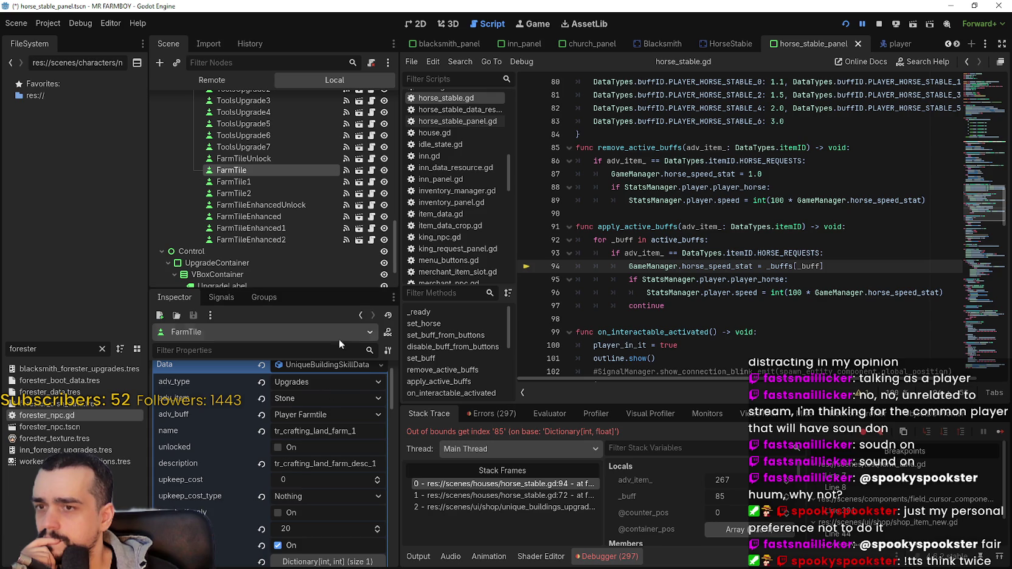
Go to line 90 and select HORSE_REQUESTS on line 93 of horse_stable.gd.
{"action": "left_click", "coordinate": [736, 213]}
{"action": "mouse_move", "coordinate": [621, 242]}
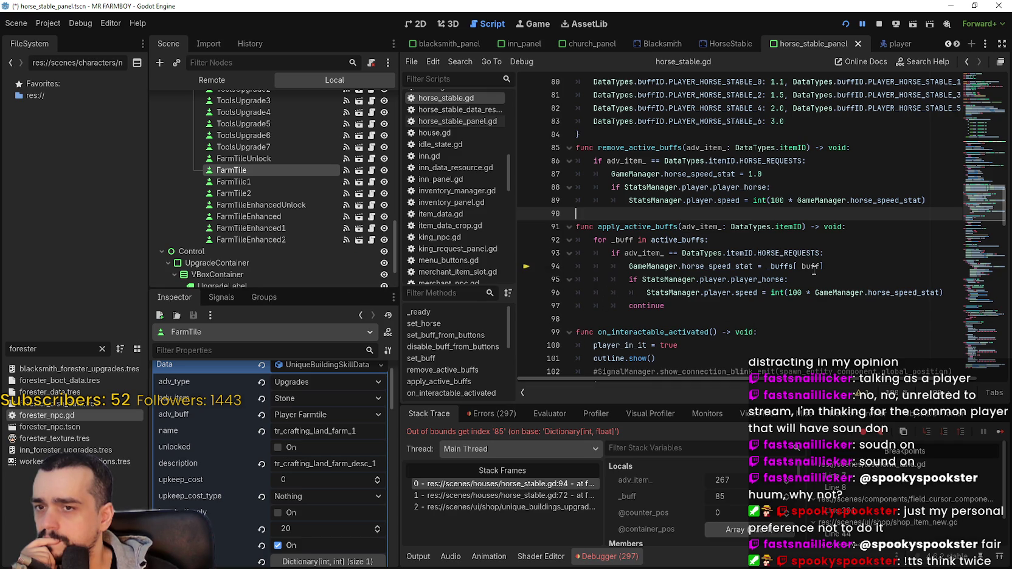
{"action": "double_click", "coordinate": [793, 252]}
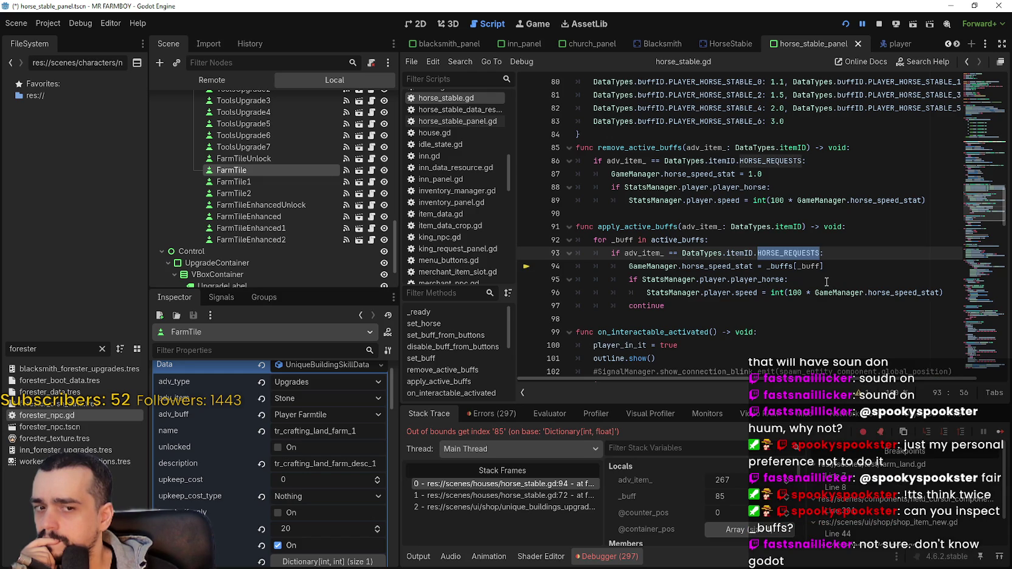
{"action": "scroll", "coordinate": [824, 285], "scroll_direction": "up", "scroll_amount": 1}
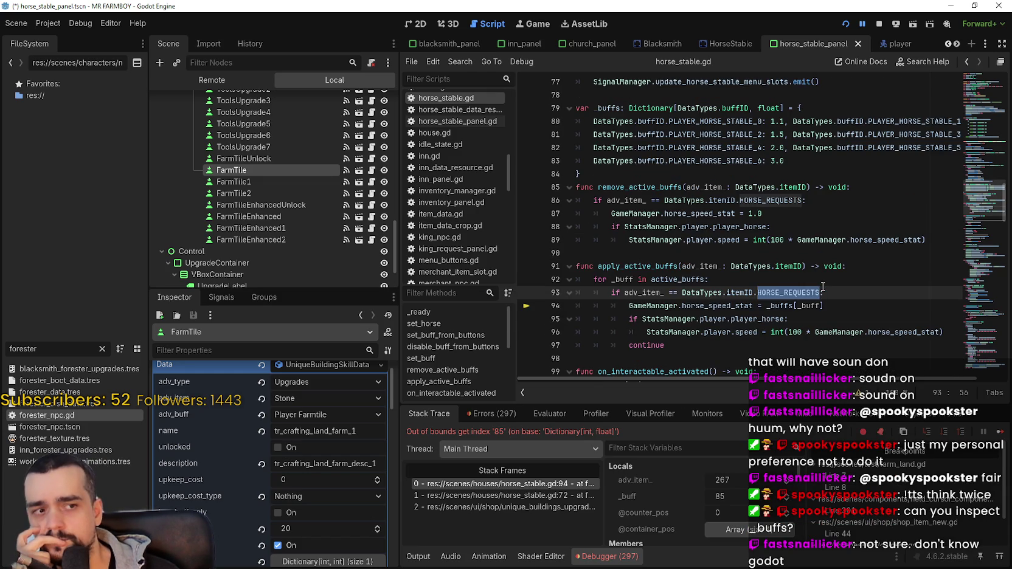
{"action": "left_click", "coordinate": [696, 267]}
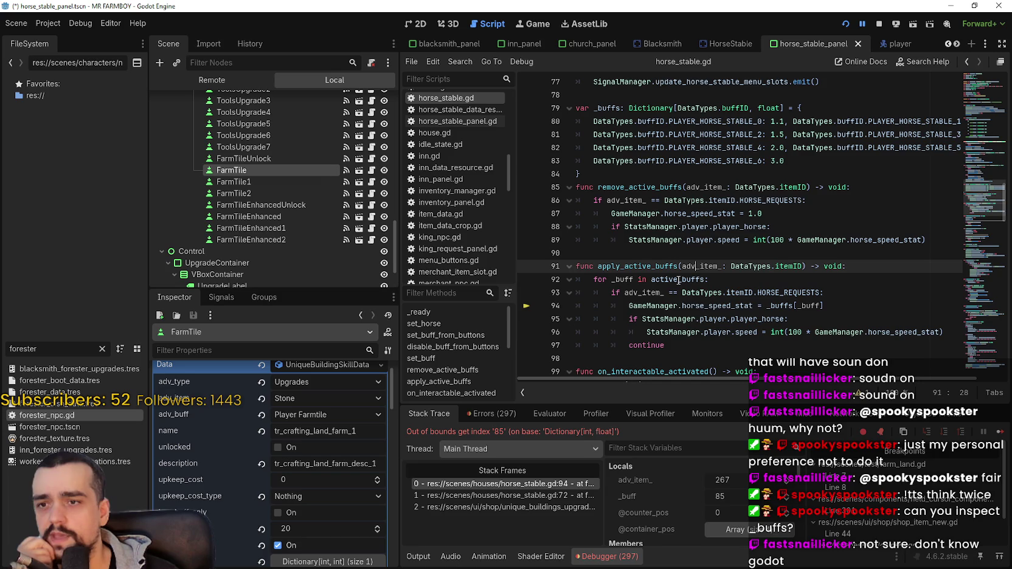
{"action": "mouse_move", "coordinate": [678, 280]}
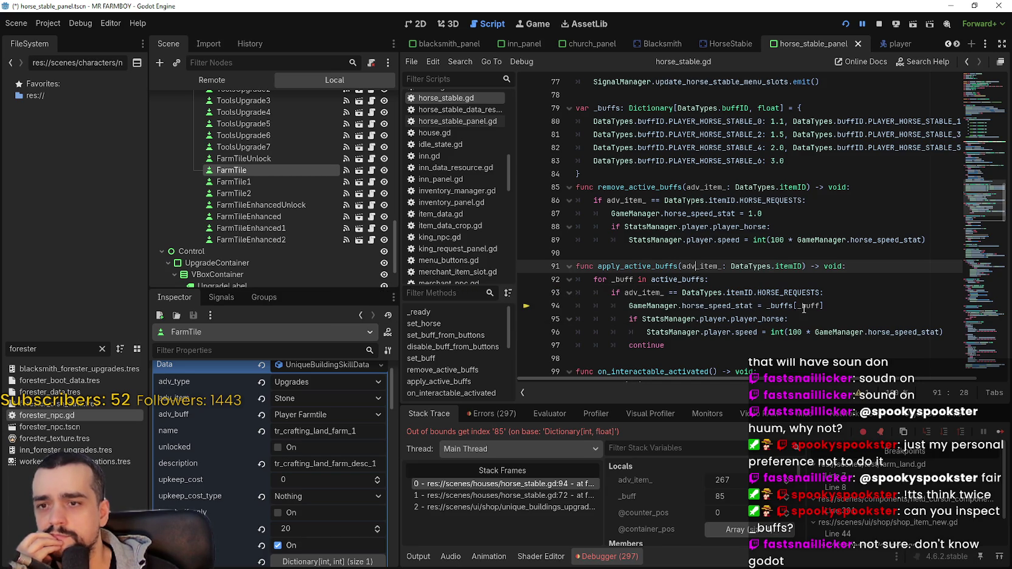
{"action": "mouse_move", "coordinate": [803, 308]}
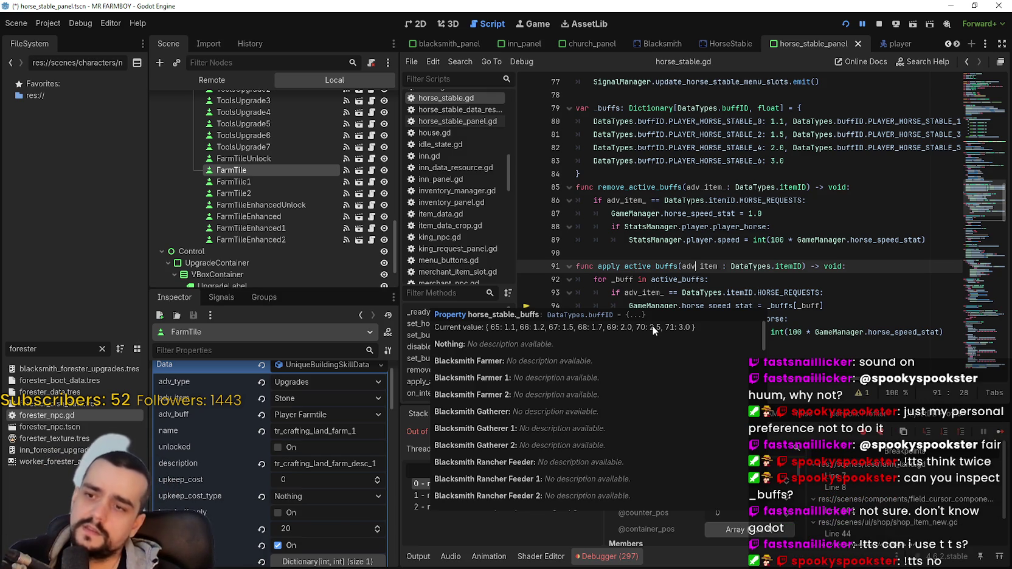
{"action": "left_click", "coordinate": [692, 268]}
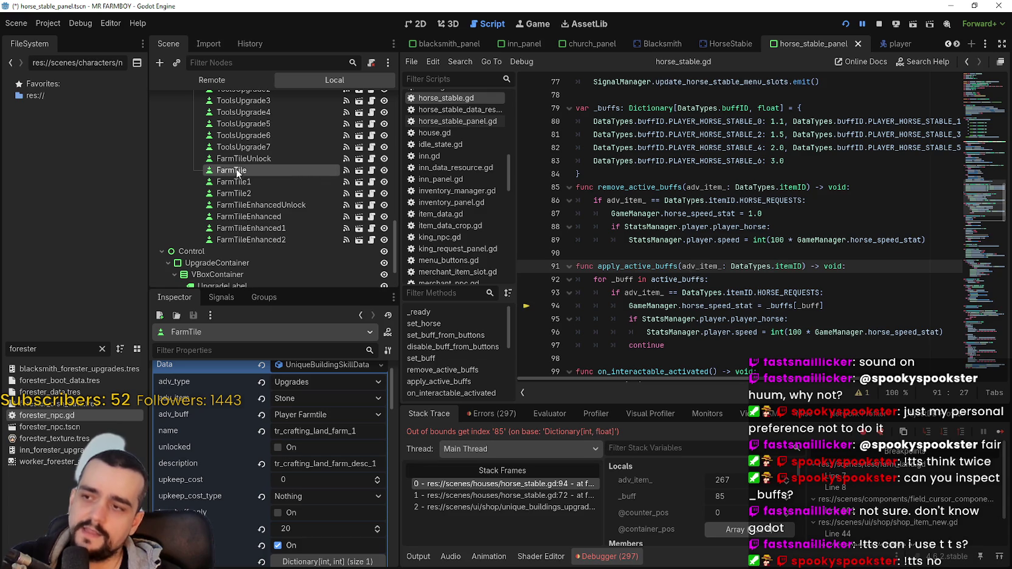
Resume past the breakpoint and review the end of the _buffs dictionary and the active_buffs loop.
{"action": "key", "text": "F12"}
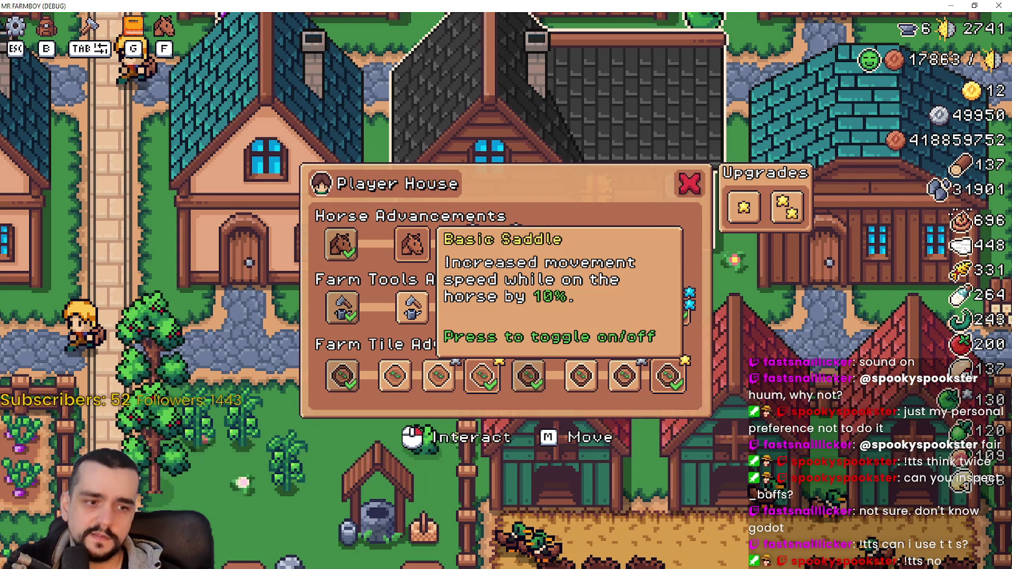
{"action": "scroll", "coordinate": [743, 257], "scroll_direction": "up", "scroll_amount": 2}
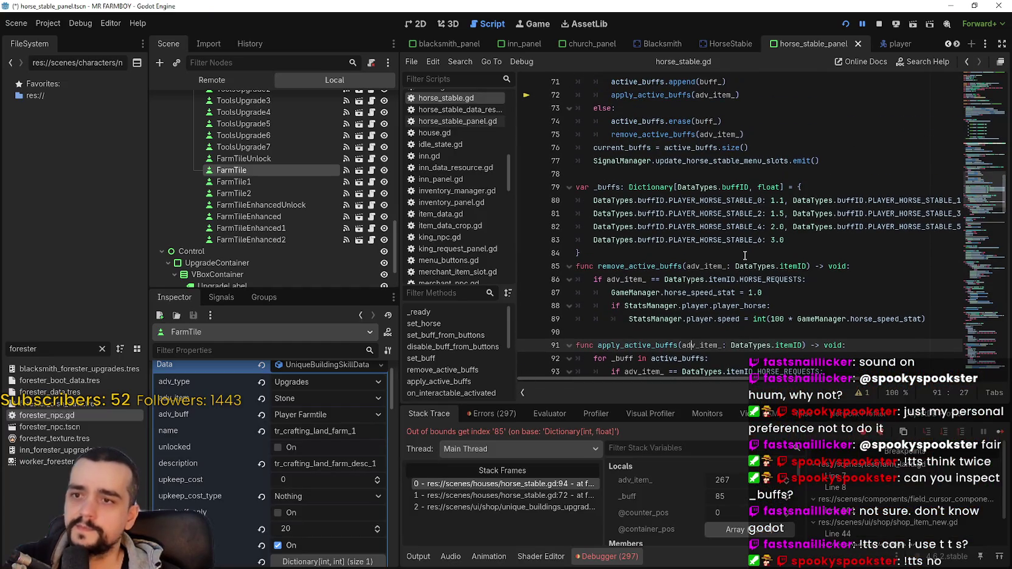
{"action": "left_click", "coordinate": [803, 238]}
{"action": "scroll", "coordinate": [803, 242], "scroll_direction": "down", "scroll_amount": 3}
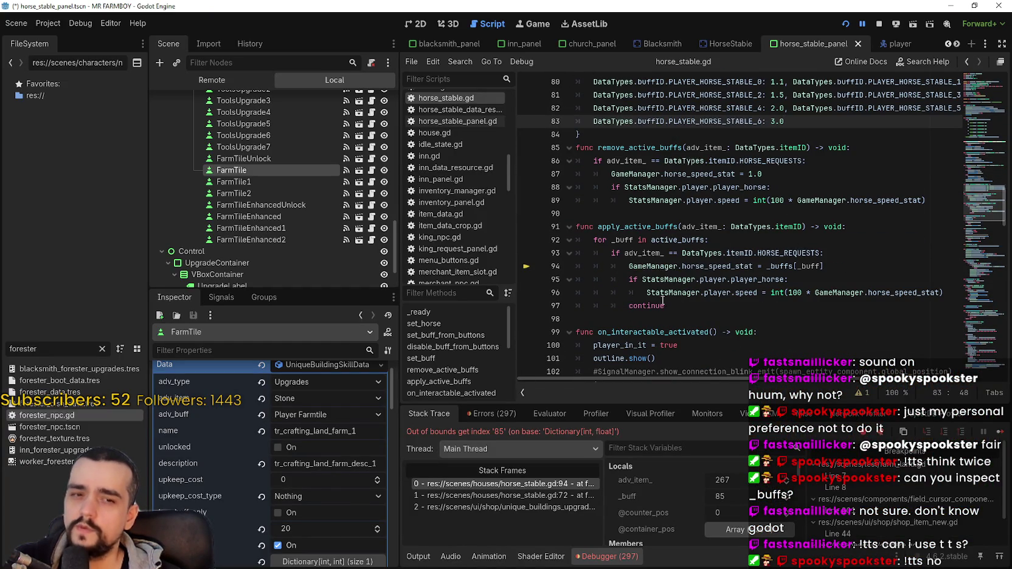
{"action": "double_click", "coordinate": [681, 240]}
Select the failing horse_speed_stat statement on line 94 of apply_active_buffs.
{"action": "left_click", "coordinate": [799, 263]}
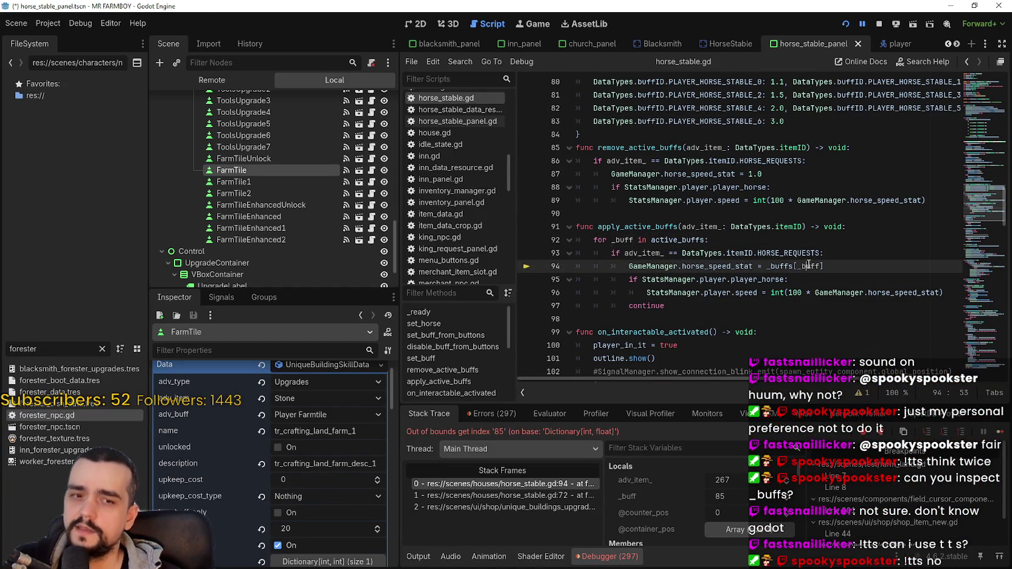
{"action": "left_click_drag", "start_coordinate": [856, 259], "coordinate": [682, 269]}
{"action": "double_click", "coordinate": [682, 269]}
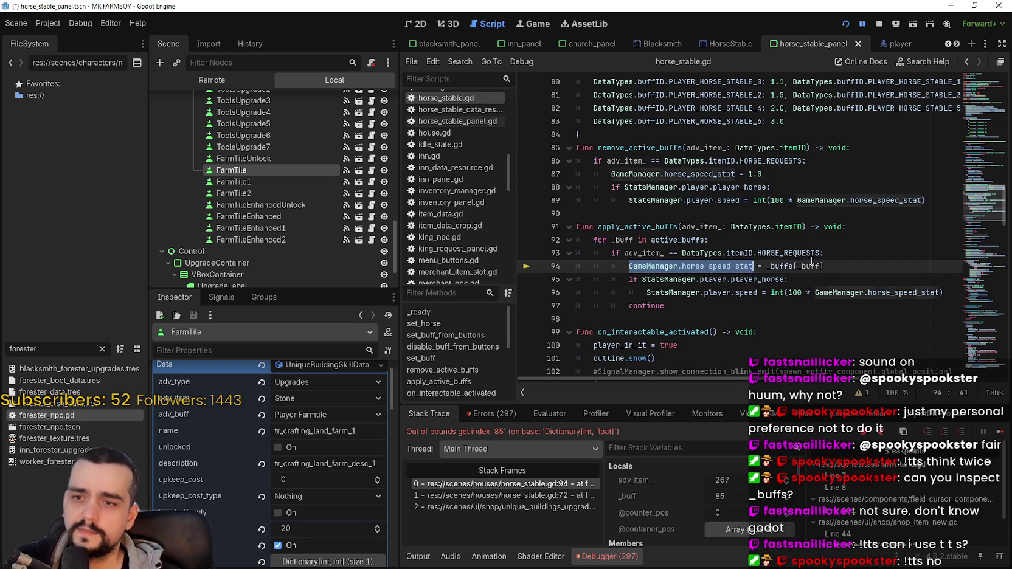
{"action": "left_click", "coordinate": [876, 274]}
{"action": "left_click", "coordinate": [833, 265]}
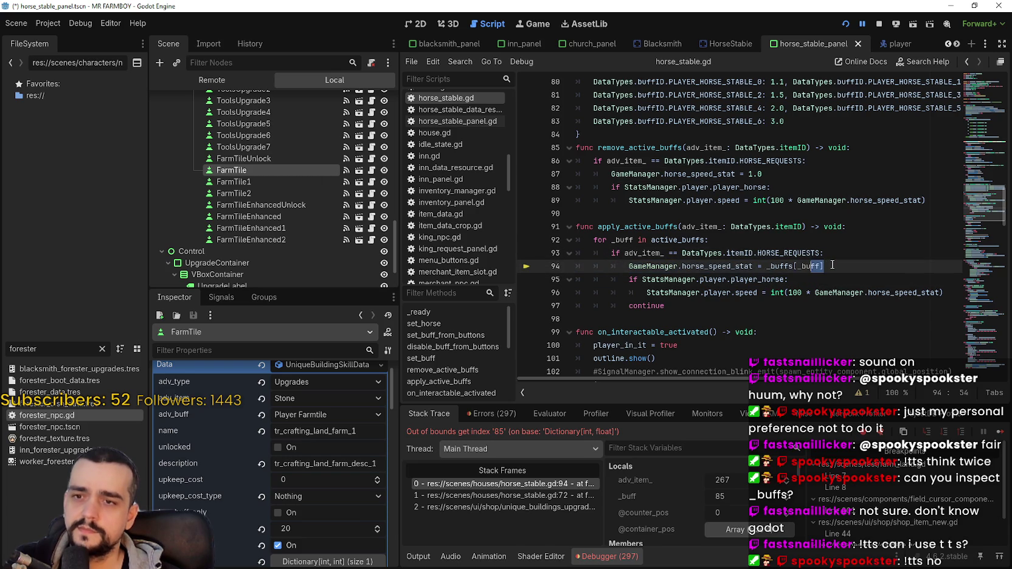
{"action": "left_click_drag", "start_coordinate": [833, 266], "coordinate": [624, 266]}
{"action": "mouse_move", "coordinate": [836, 290]}
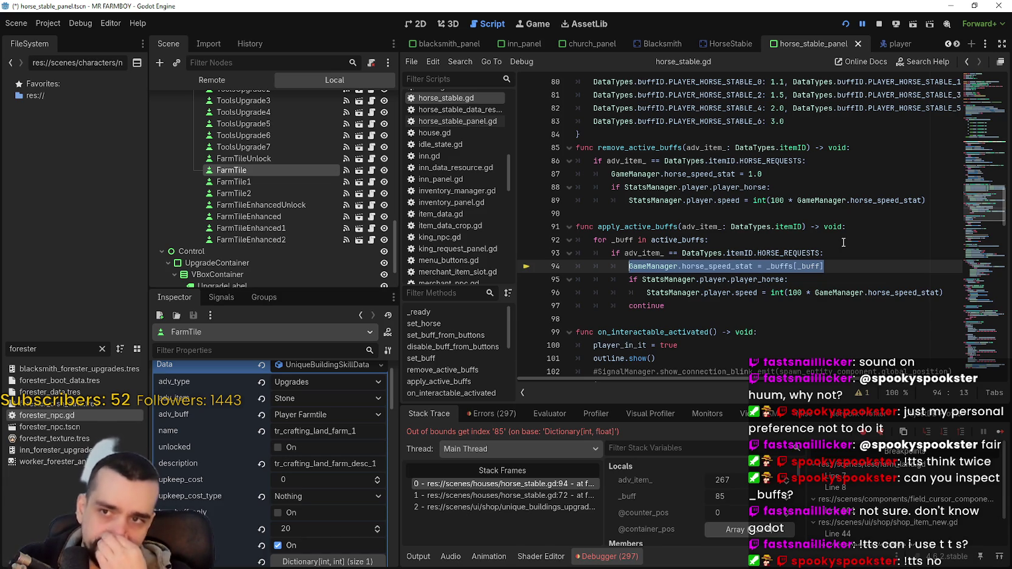
{"action": "scroll", "coordinate": [856, 121], "scroll_direction": "up", "scroll_amount": 2}
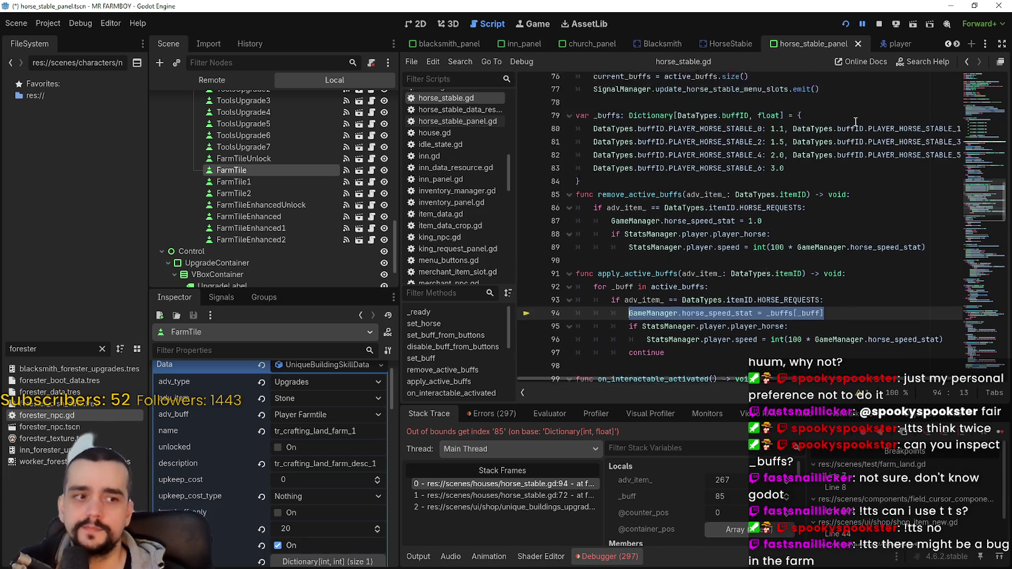
{"action": "scroll", "coordinate": [856, 122], "scroll_direction": "up", "scroll_amount": 2}
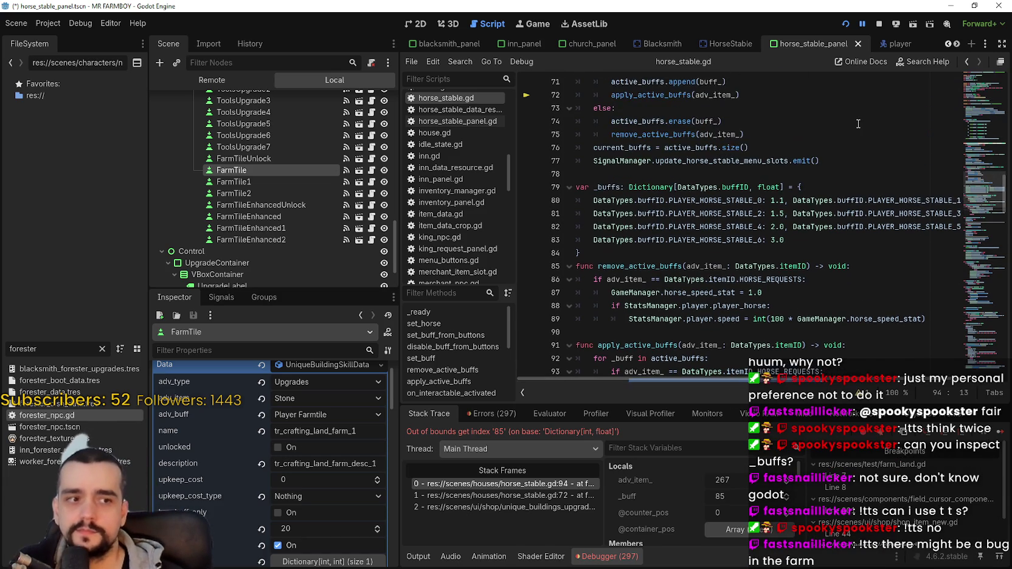
Stop the debug session and open a new line after the last horse stable _buffs entry.
{"action": "left_click", "coordinate": [879, 24]}
{"action": "left_click", "coordinate": [797, 240]}
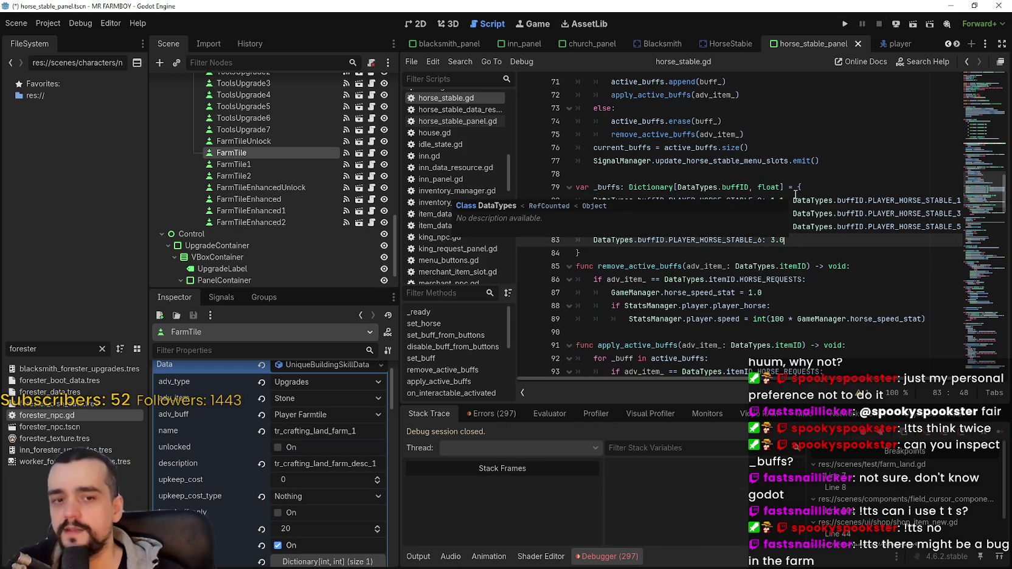
{"action": "type", "text": ","}
{"action": "key", "text": "Return"}
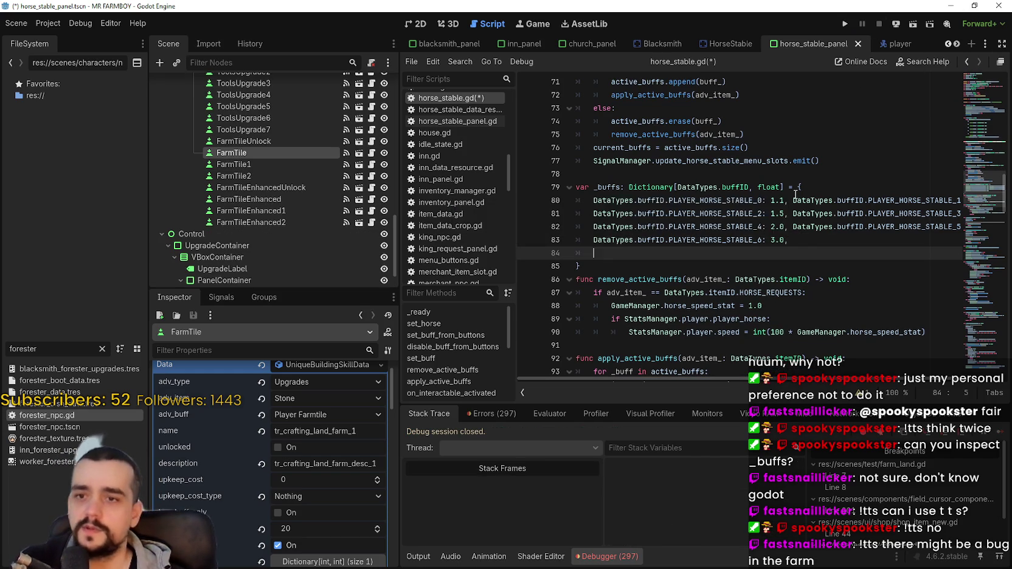
Add a PLAYER_TOOLS_UPGRADE_1 entry on line 84 by copying the PLAYER_HORSE_STABLE_0 entry.
{"action": "left_click", "coordinate": [755, 226]}
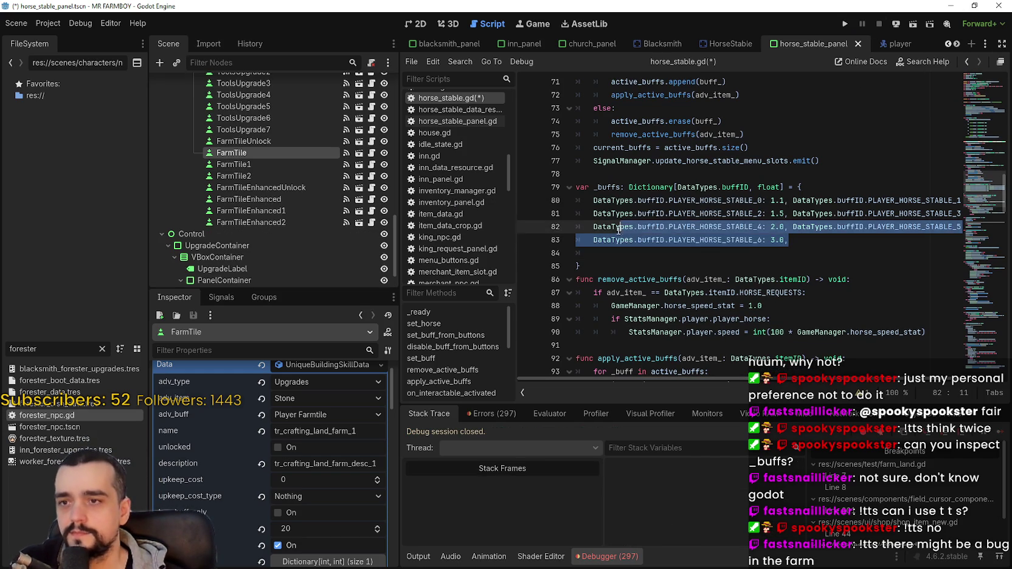
{"action": "left_click_drag", "start_coordinate": [594, 200], "coordinate": [785, 200]}
{"action": "key", "text": "ctrl+c"}
{"action": "left_click", "coordinate": [682, 251]}
{"action": "key", "text": "ctrl+v"}
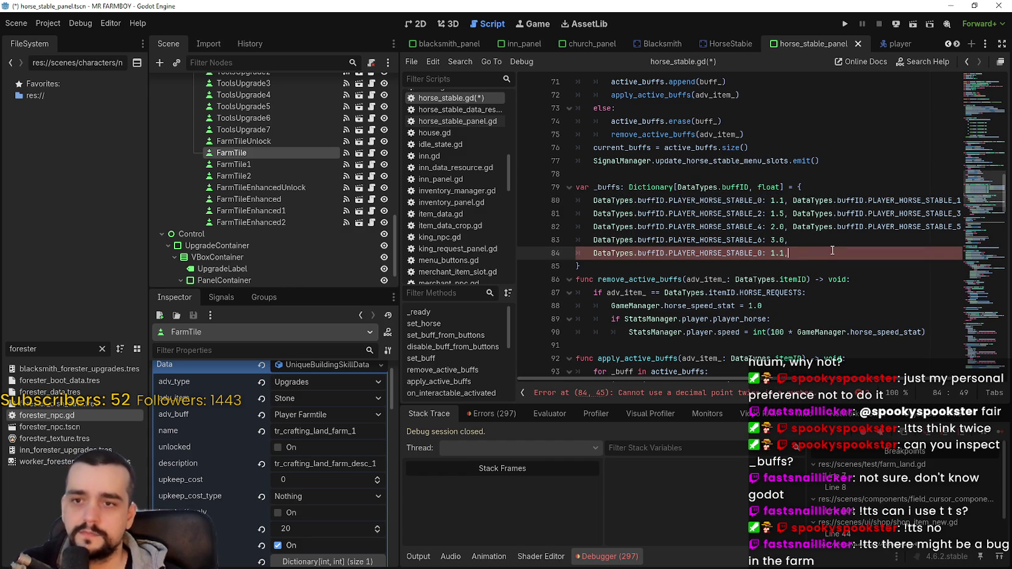
{"action": "key", "text": "BackSpace"}
{"action": "type", "text": ","}
{"action": "double_click", "coordinate": [733, 252]}
{"action": "type", "text": "TOOL"}
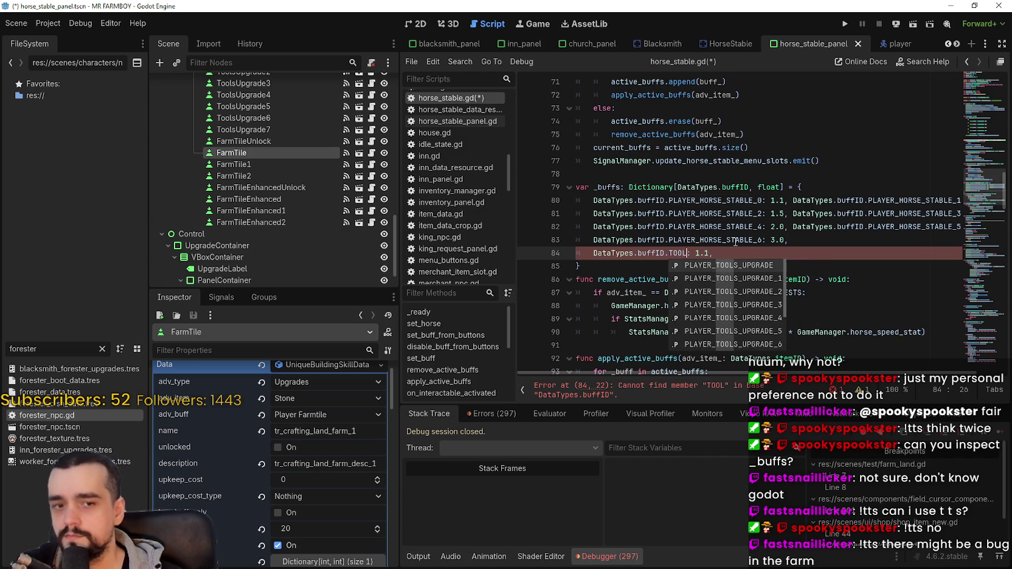
{"action": "key", "text": "Down"}
{"action": "key", "text": "Return"}
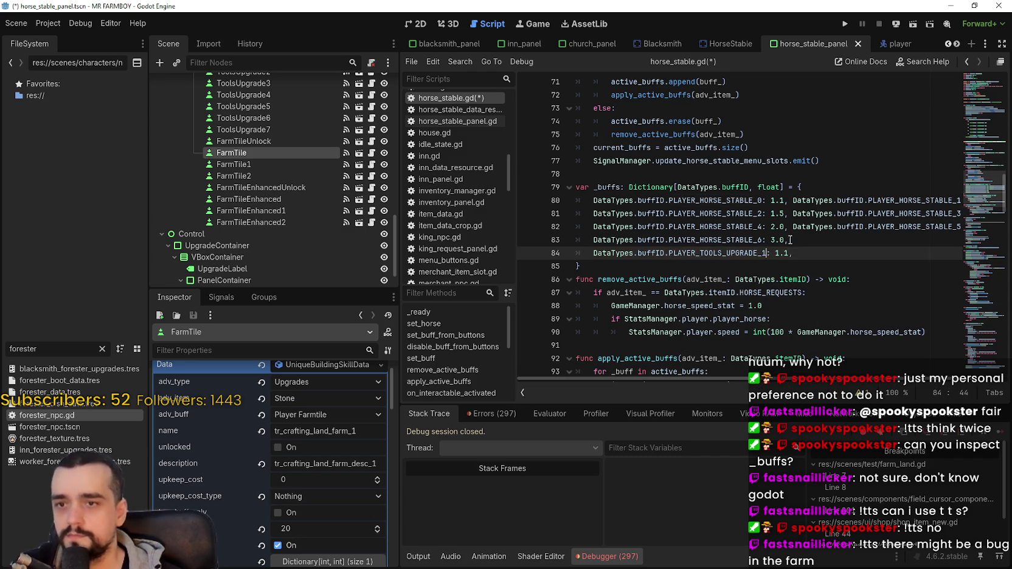
{"action": "left_click", "coordinate": [834, 263]}
Check ToolsUpgrade1 and ToolsUpgrade2 buff values and paste a second tools entry onto line 84.
{"action": "scroll", "coordinate": [268, 152], "scroll_direction": "up", "scroll_amount": 3}
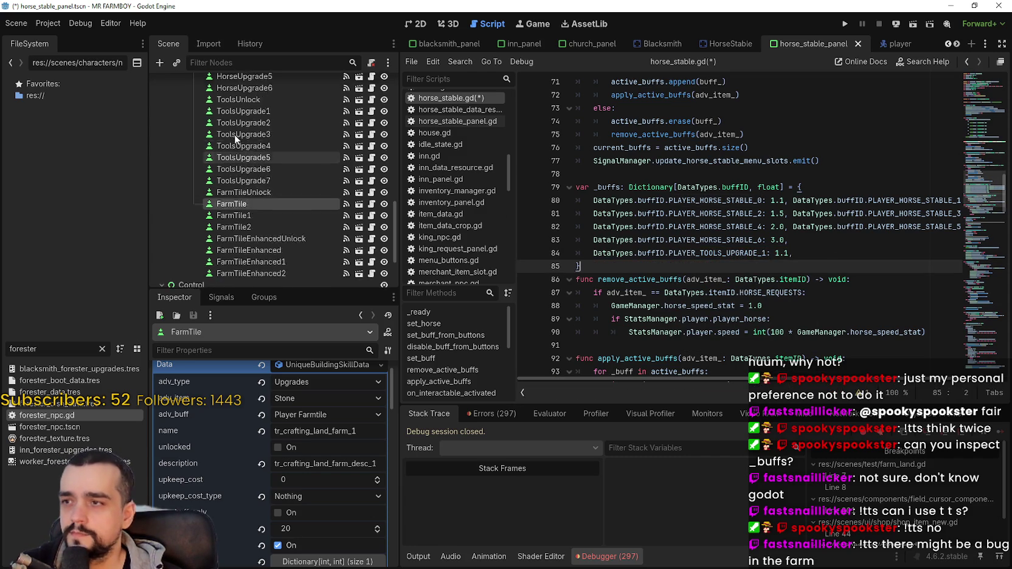
{"action": "left_click", "coordinate": [248, 136]}
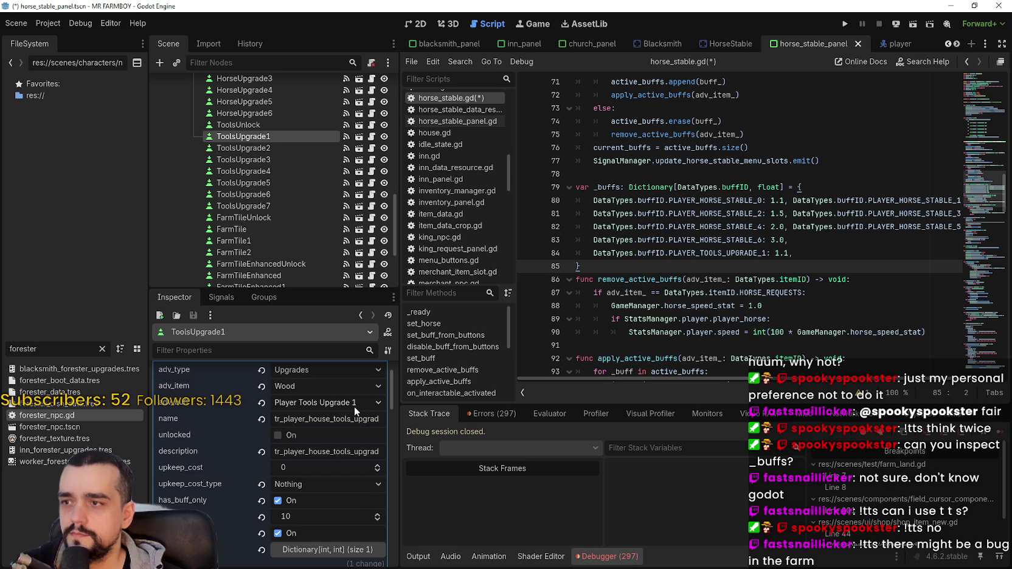
{"action": "mouse_move", "coordinate": [793, 253]}
{"action": "left_mouse_down"}
{"action": "mouse_move", "coordinate": [615, 241]}
{"action": "mouse_move", "coordinate": [593, 254]}
{"action": "left_mouse_up"}
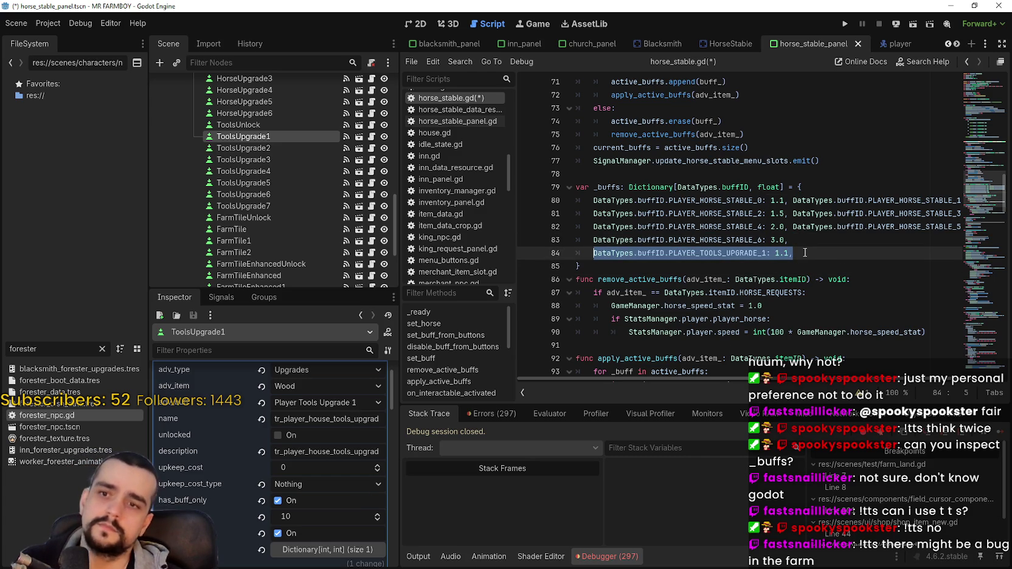
{"action": "key", "text": "ctrl"}
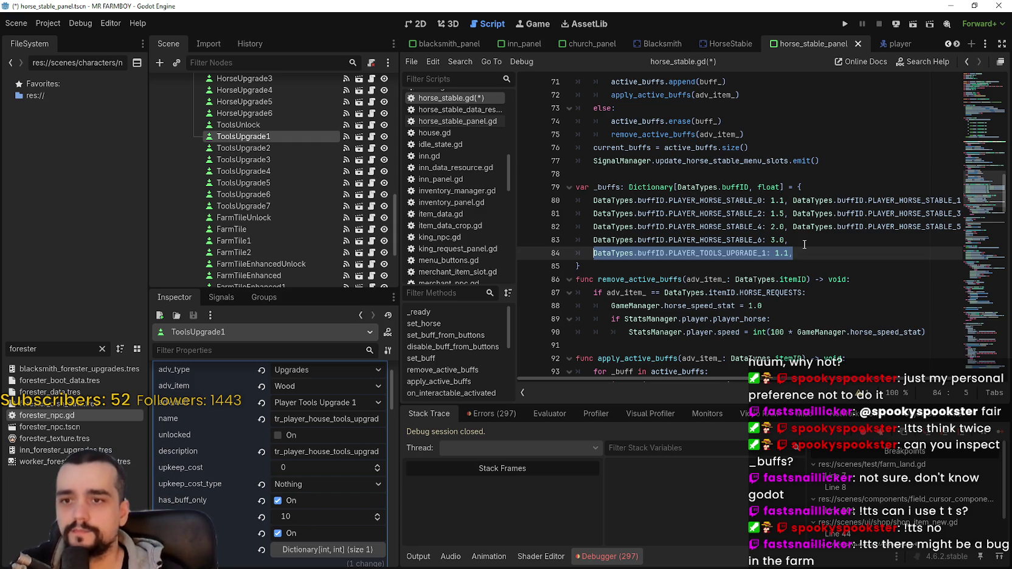
{"action": "key", "text": "End"}
{"action": "key", "text": "ctrl+v"}
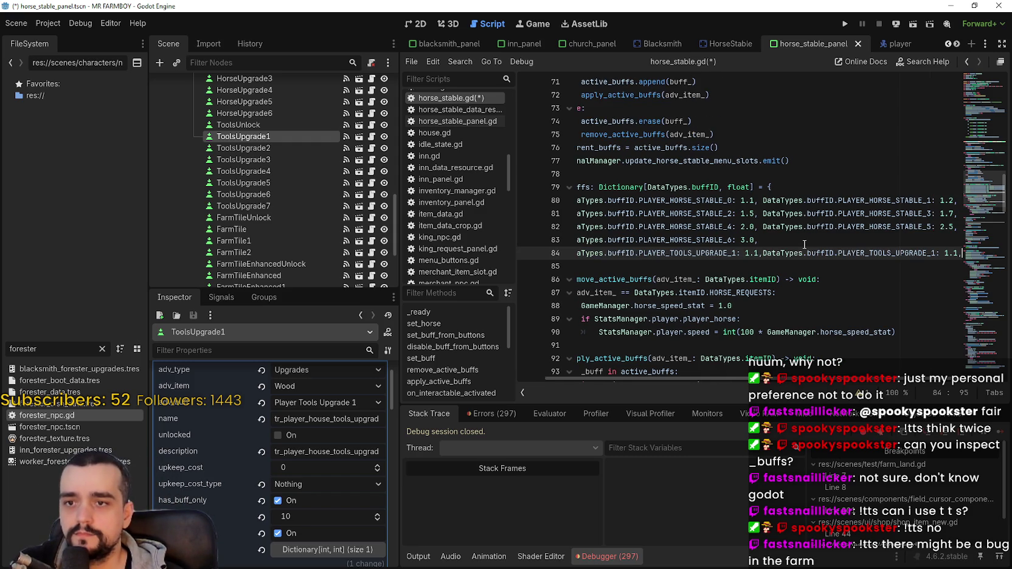
{"action": "key", "text": "BackSpace"}
{"action": "key", "text": "BackSpace"}
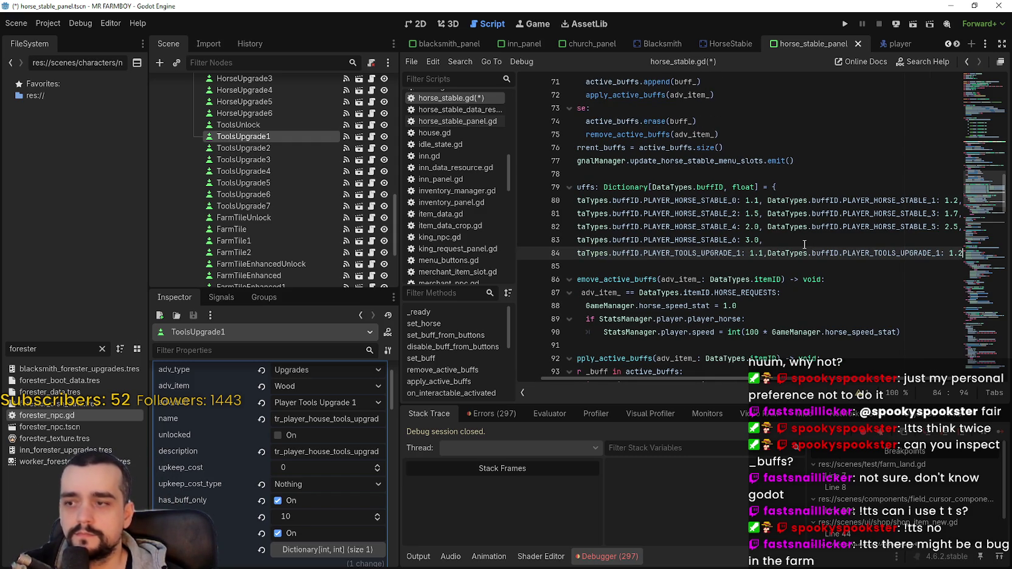
{"action": "left_click", "coordinate": [300, 147]}
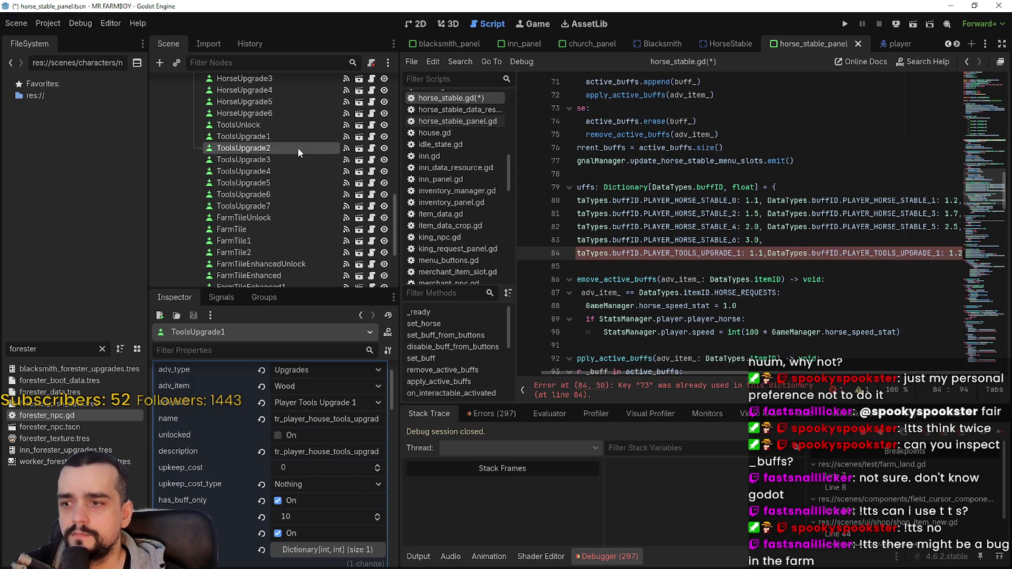
{"action": "scroll", "coordinate": [304, 435], "scroll_direction": "down", "scroll_amount": 5}
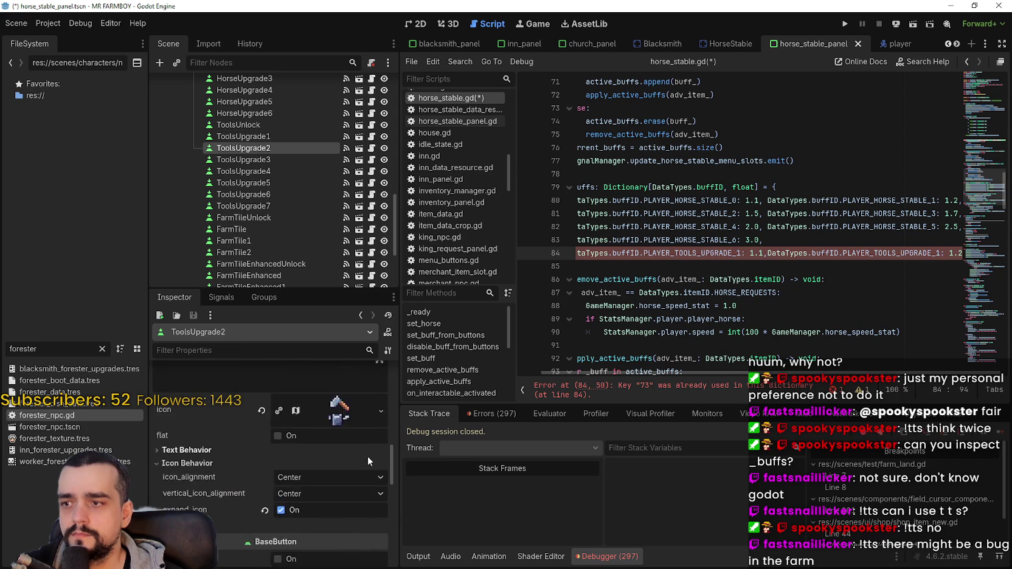
{"action": "left_click_drag", "start_coordinate": [391, 442], "coordinate": [395, 398]}
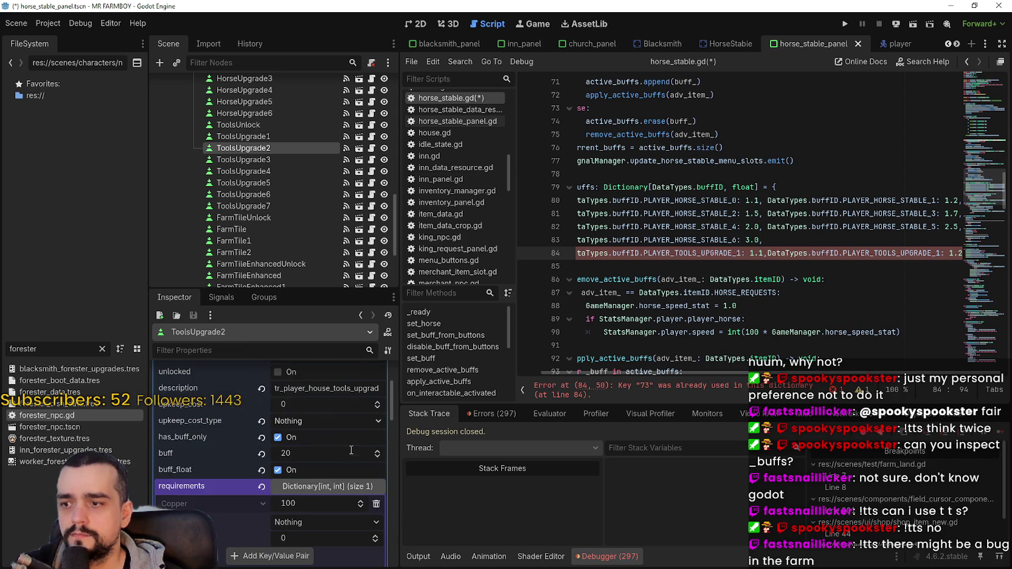
Change line 84's second key to PLAYER_TOOLS_UPGRADE_2 and start a new line.
{"action": "left_click", "coordinate": [767, 253]}
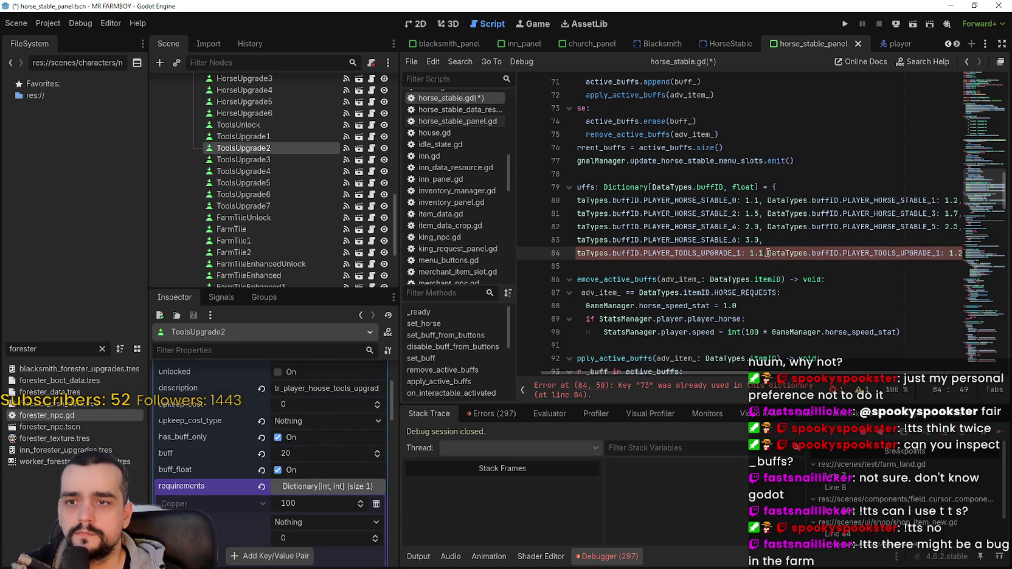
{"action": "left_click", "coordinate": [937, 254]}
{"action": "key", "text": "Delete"}
{"action": "type", "text": "2"}
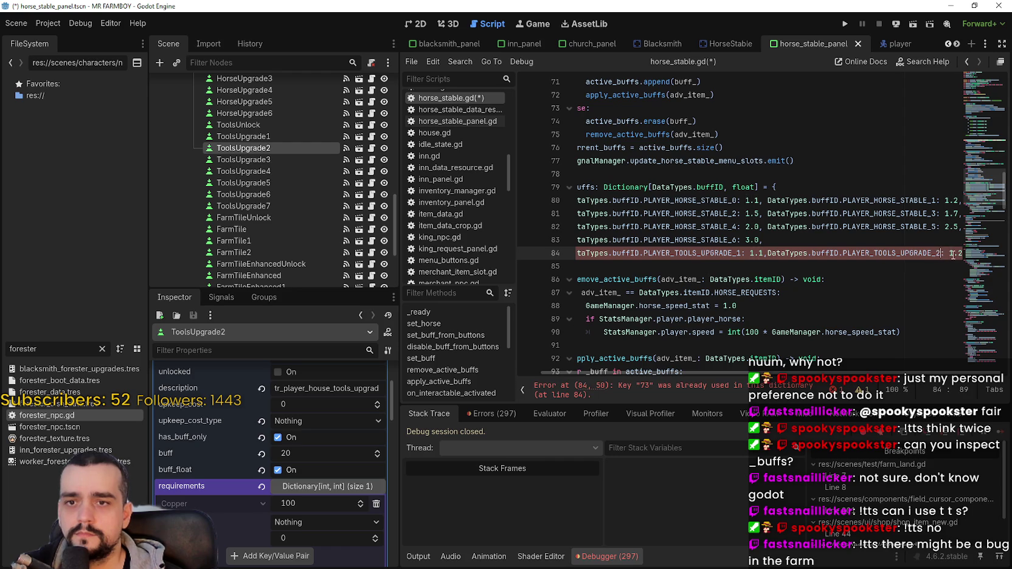
{"action": "left_click", "coordinate": [966, 253]}
{"action": "type", "text": ","}
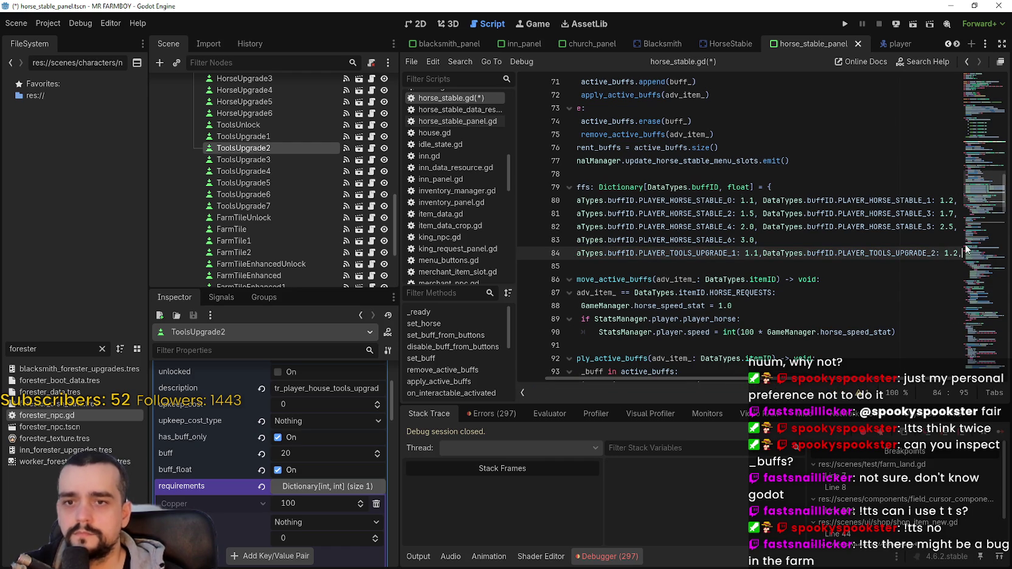
{"action": "key", "text": "Return"}
Add a PLAYER_TOOLS_UPGRADE_3 entry valued 1.3 on line 85 and duplicate it.
{"action": "key", "text": "ctrl+v"}
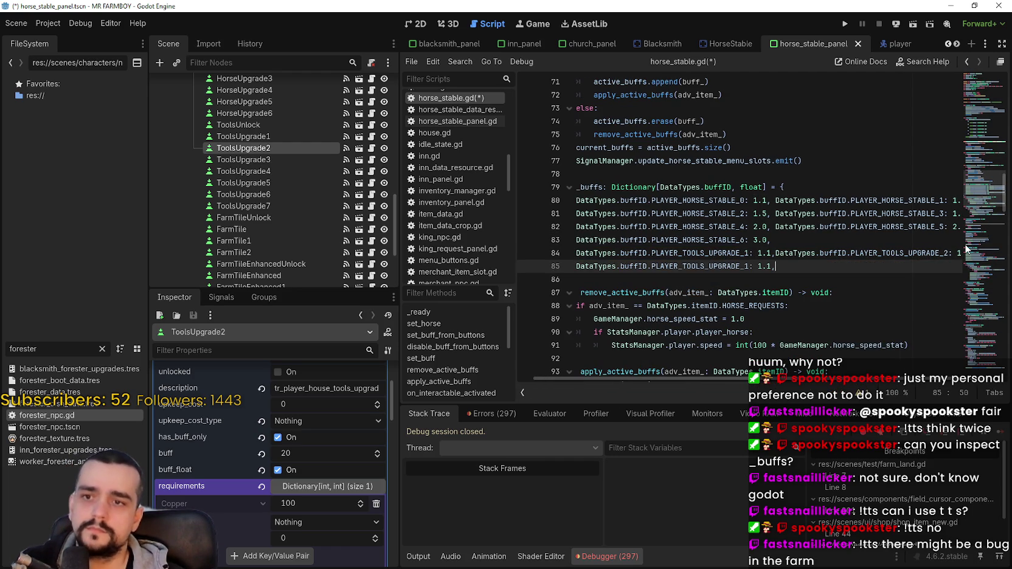
{"action": "key", "text": "Left"}
{"action": "key", "text": "Left"}
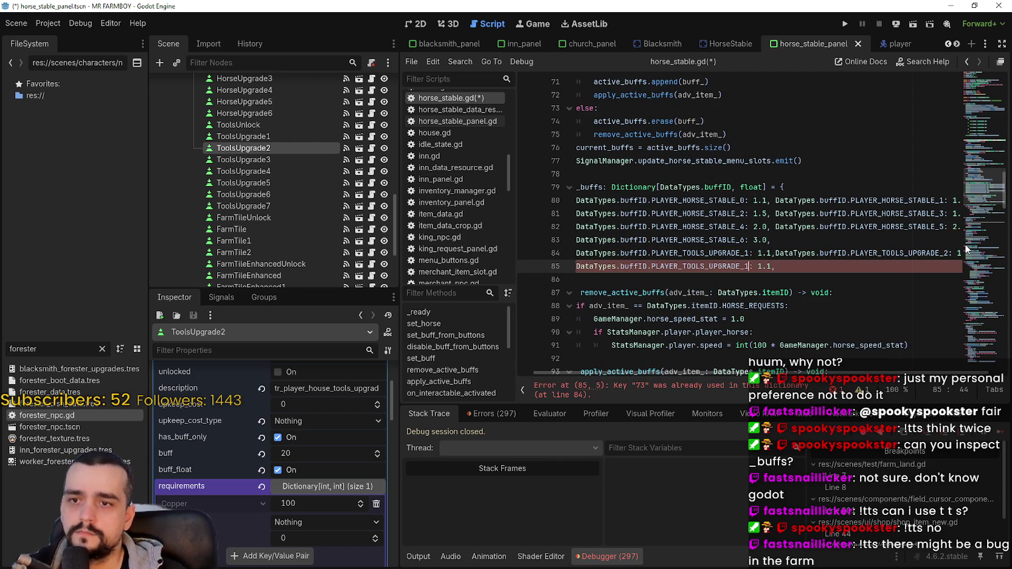
{"action": "double_click", "coordinate": [764, 266]}
{"action": "type", "text": "1.3"}
{"action": "left_click", "coordinate": [787, 266]}
{"action": "key", "text": "shift+Home"}
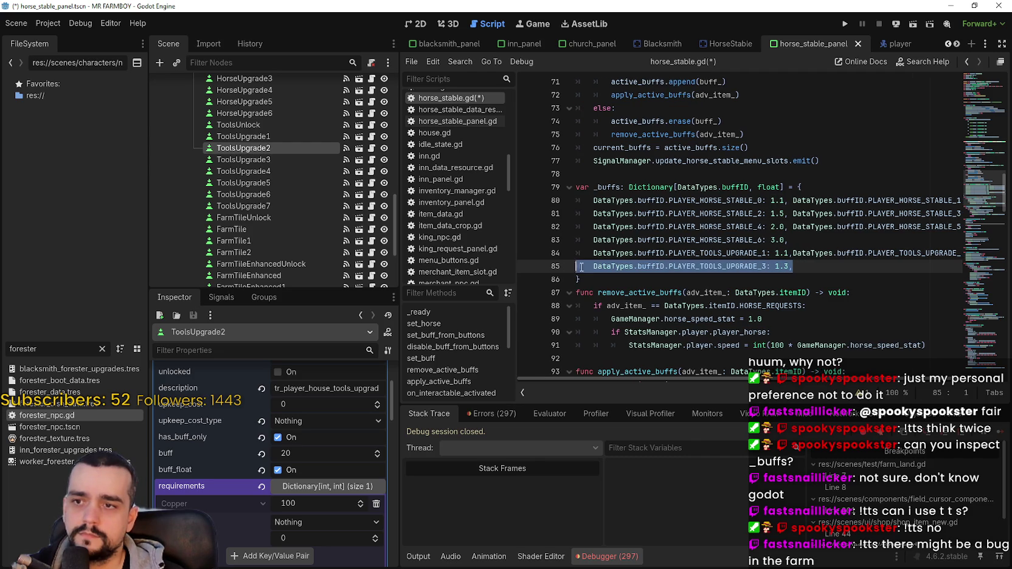
{"action": "key", "text": "ctrl+c"}
{"action": "left_click", "coordinate": [813, 266]}
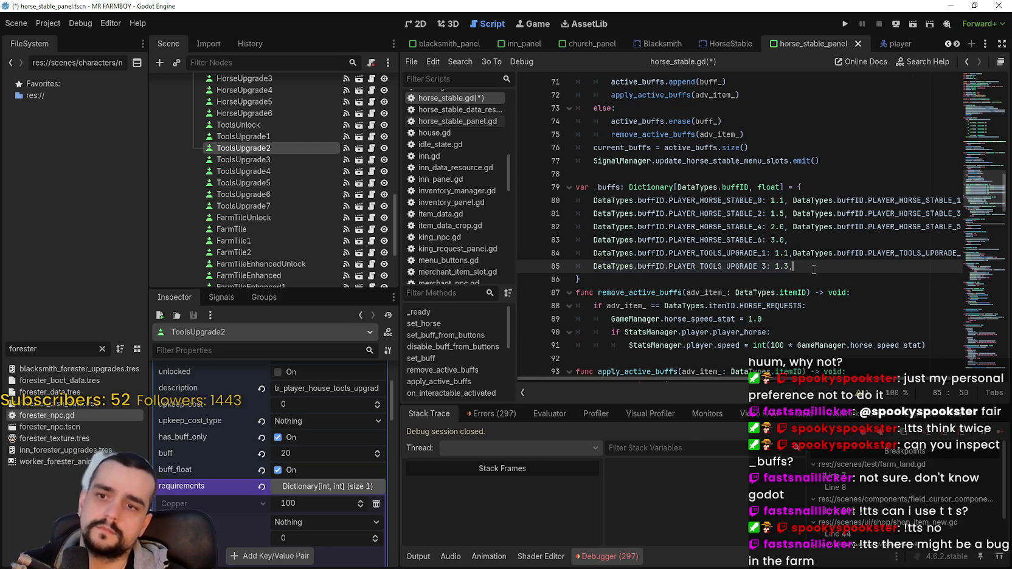
{"action": "key", "text": "ctrl+v"}
Turn the duplicate into PLAYER_TOOLS_UPGRADE_4 with value 1.4.
{"action": "left_click", "coordinate": [760, 266]}
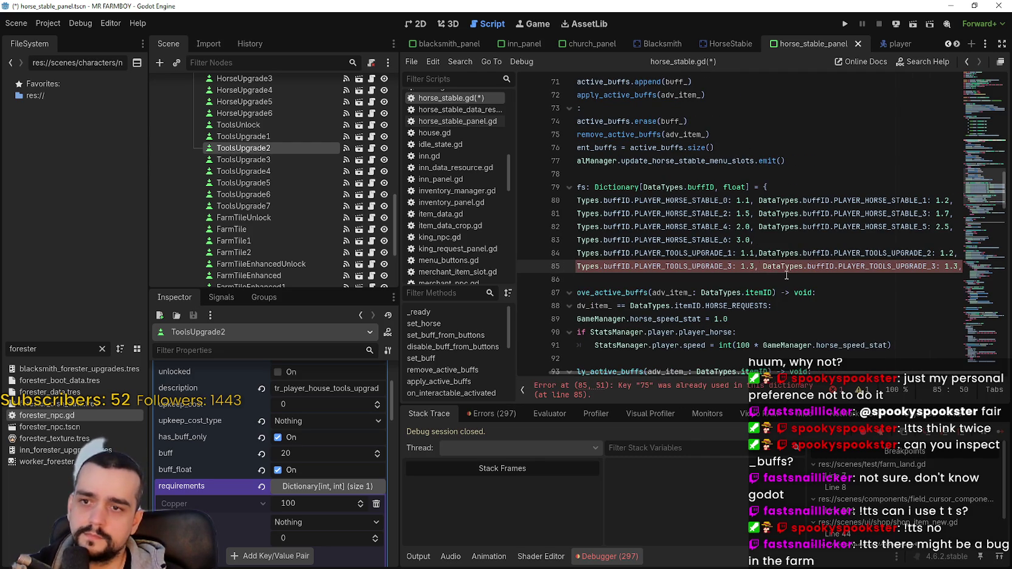
{"action": "left_click", "coordinate": [764, 253]}
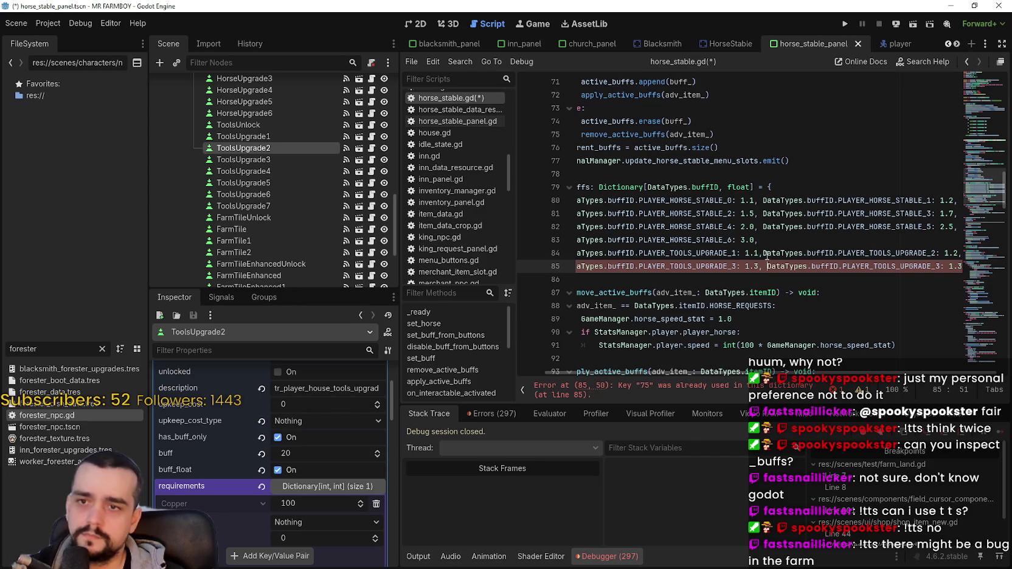
{"action": "left_click", "coordinate": [764, 253]}
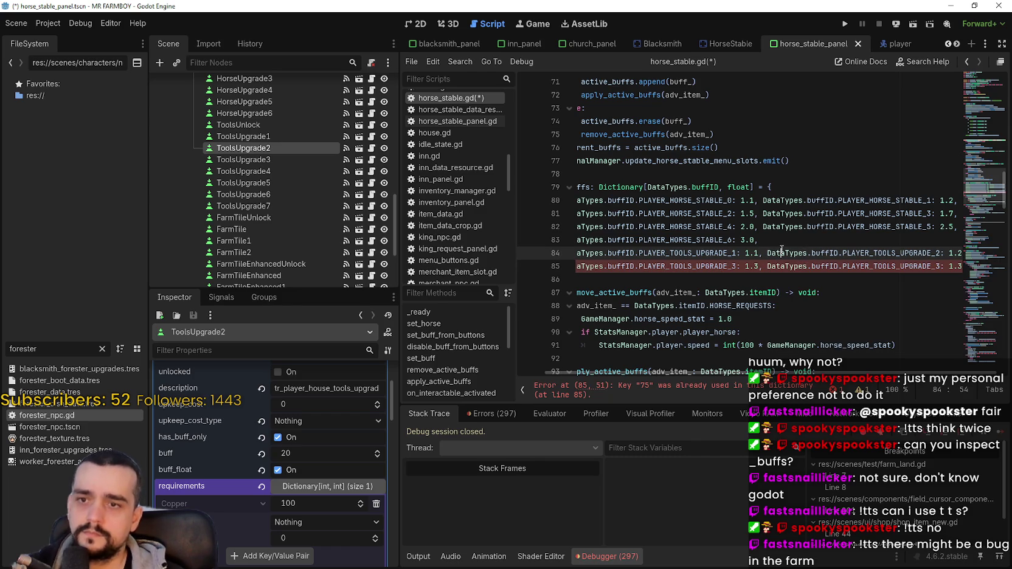
{"action": "left_click", "coordinate": [782, 252]}
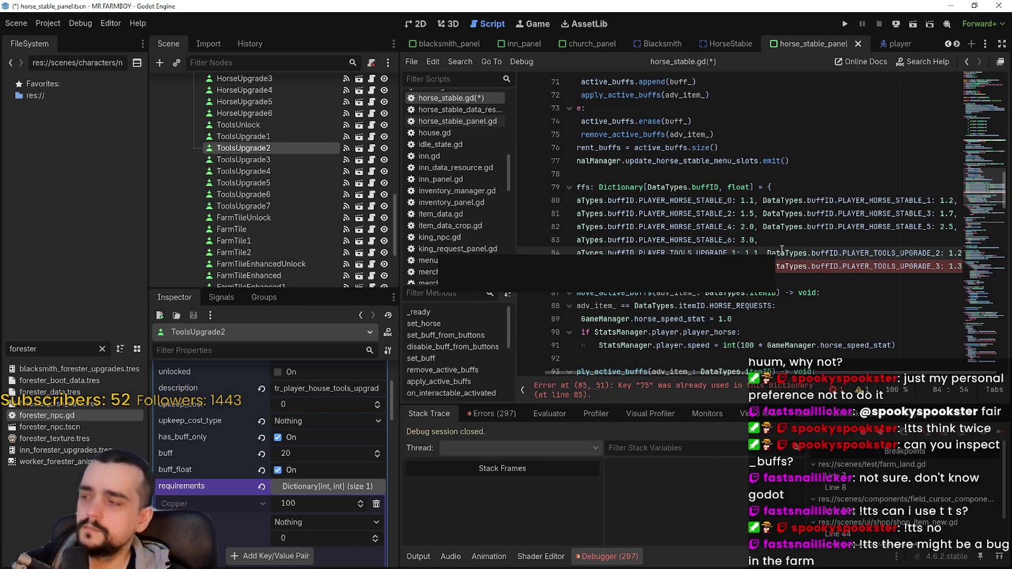
{"action": "left_click", "coordinate": [943, 266]}
{"action": "key", "text": "BackSpace"}
{"action": "type", "text": "4"}
{"action": "left_click", "coordinate": [960, 266]}
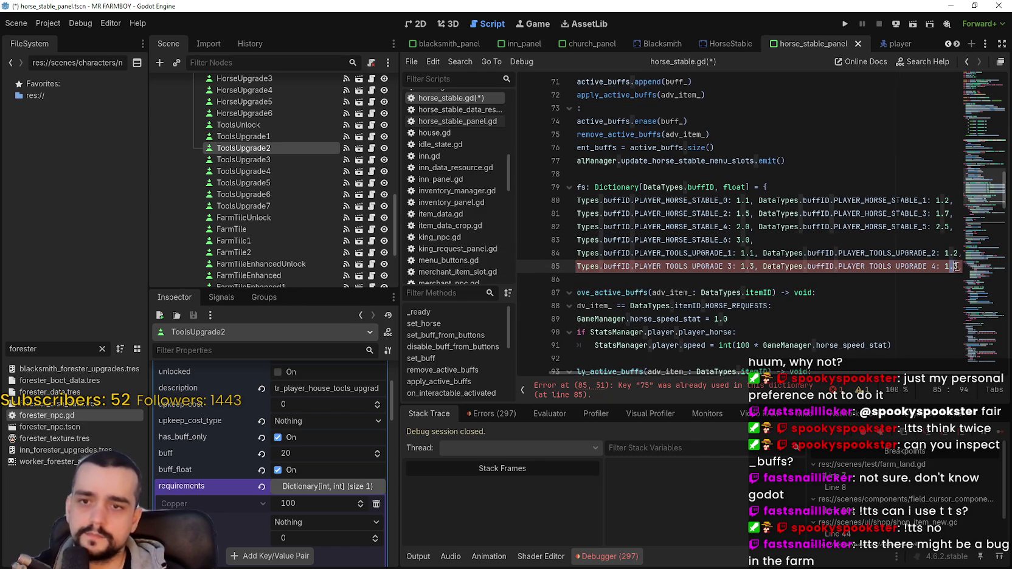
{"action": "type", "text": "4,"}
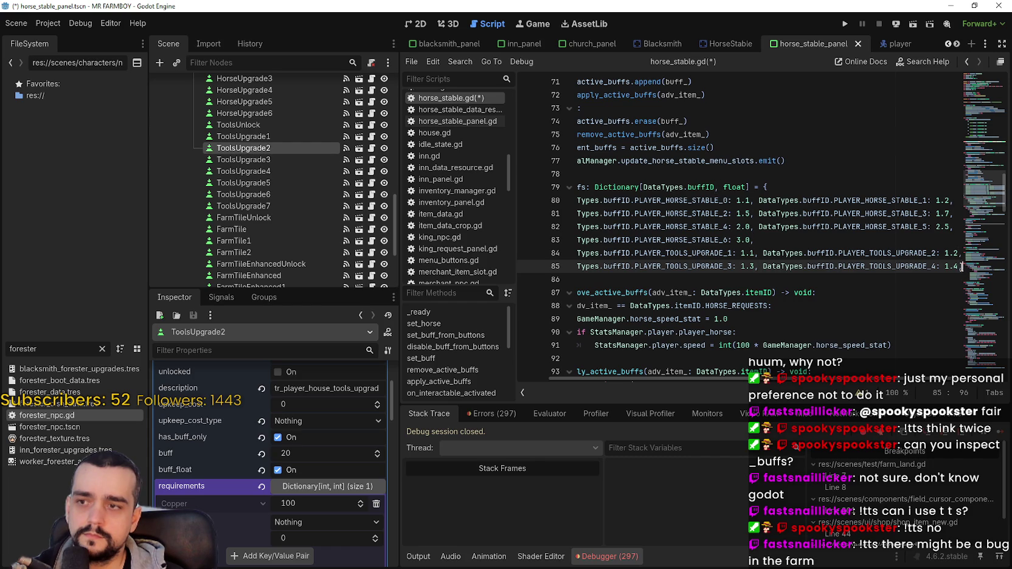
Check the ToolsUpgrade3 node's buff and change the tools upgrade 3 value from 1.3 to 1.5.
{"action": "left_click", "coordinate": [271, 160]}
{"action": "scroll", "coordinate": [348, 488], "scroll_direction": "up", "scroll_amount": 5}
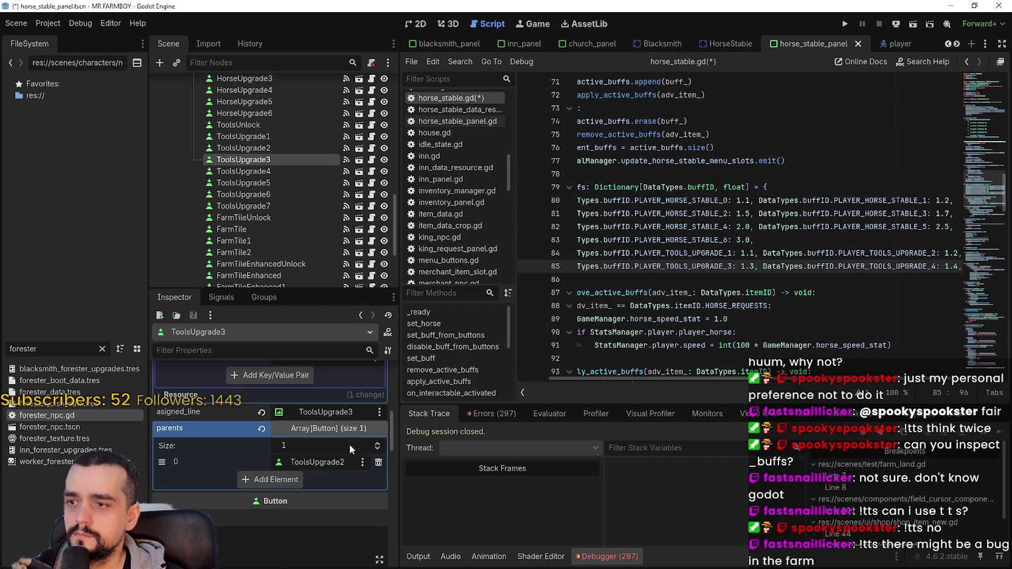
{"action": "scroll", "coordinate": [310, 417], "scroll_direction": "up", "scroll_amount": 4}
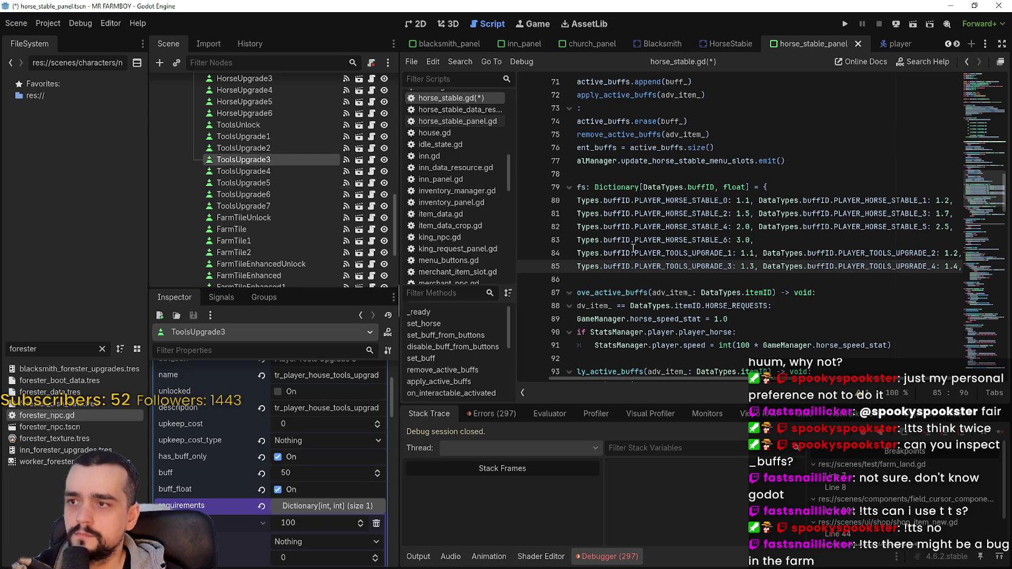
{"action": "left_click", "coordinate": [755, 267]}
{"action": "key", "text": "BackSpace"}
{"action": "type", "text": "5"}
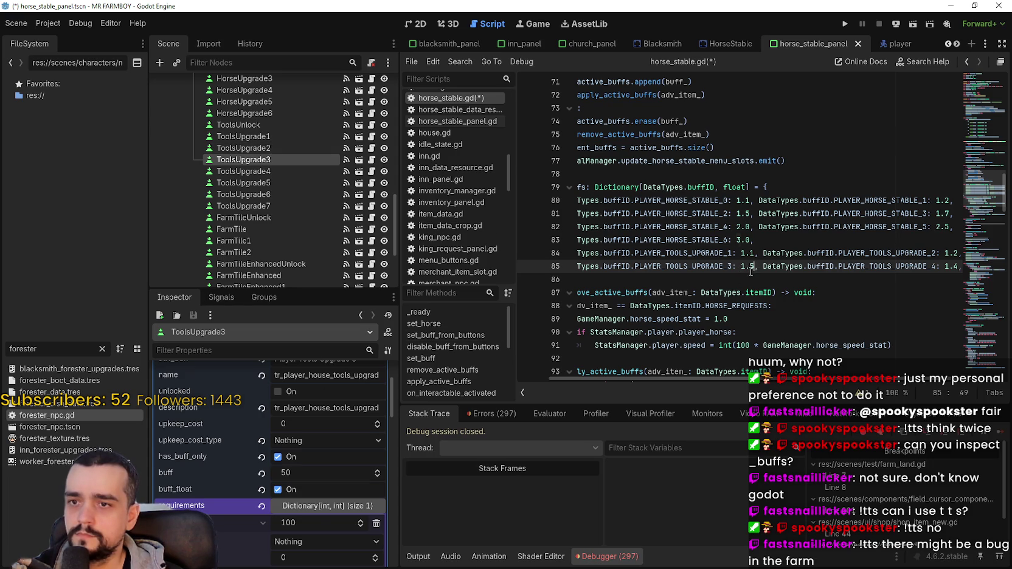
Compare the ToolsUpgrade1–4 node buffs and set the tools upgrade 4 value to 1.7.
{"action": "left_click", "coordinate": [258, 136]}
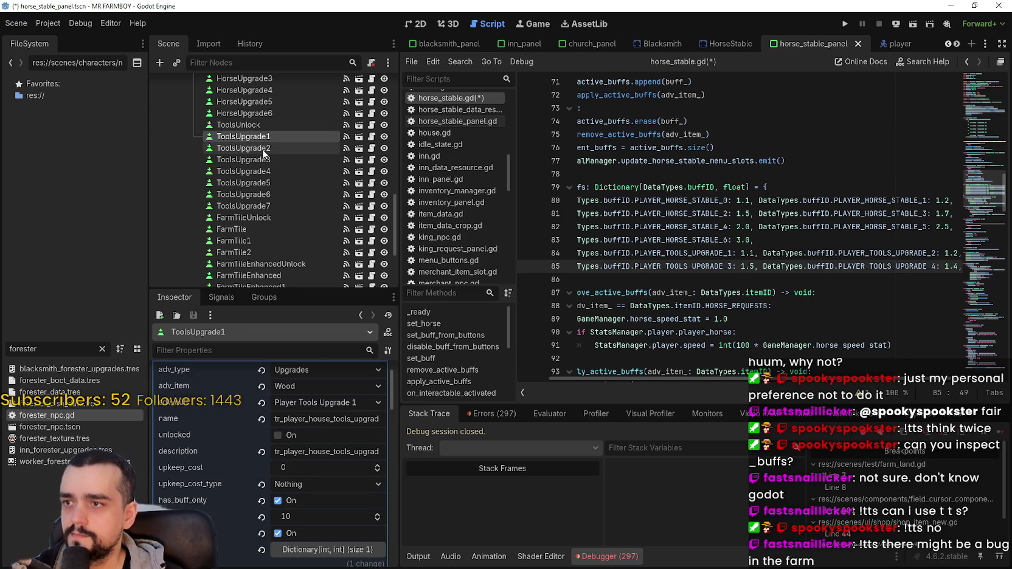
{"action": "left_click", "coordinate": [263, 149]}
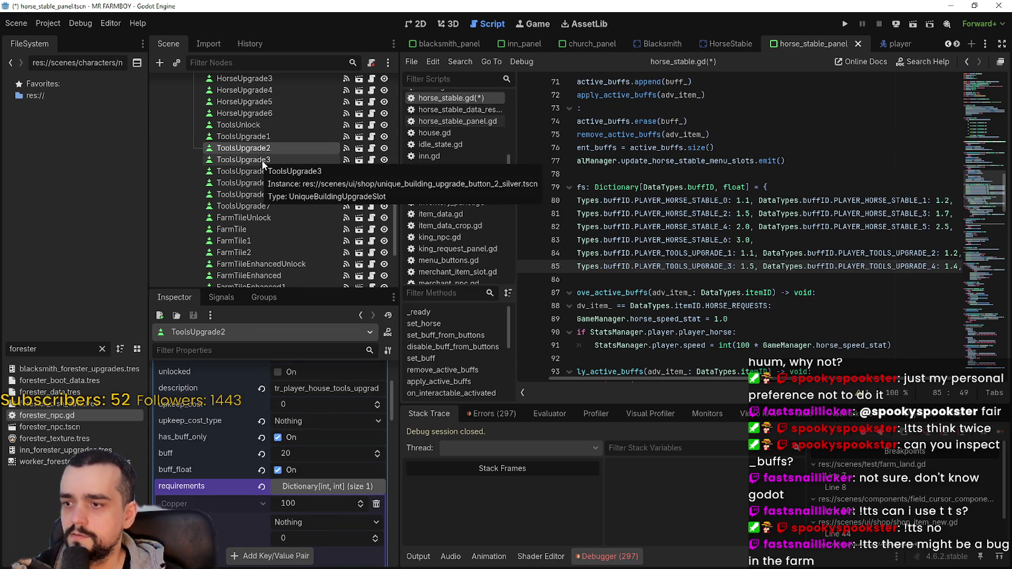
{"action": "left_click", "coordinate": [262, 160]}
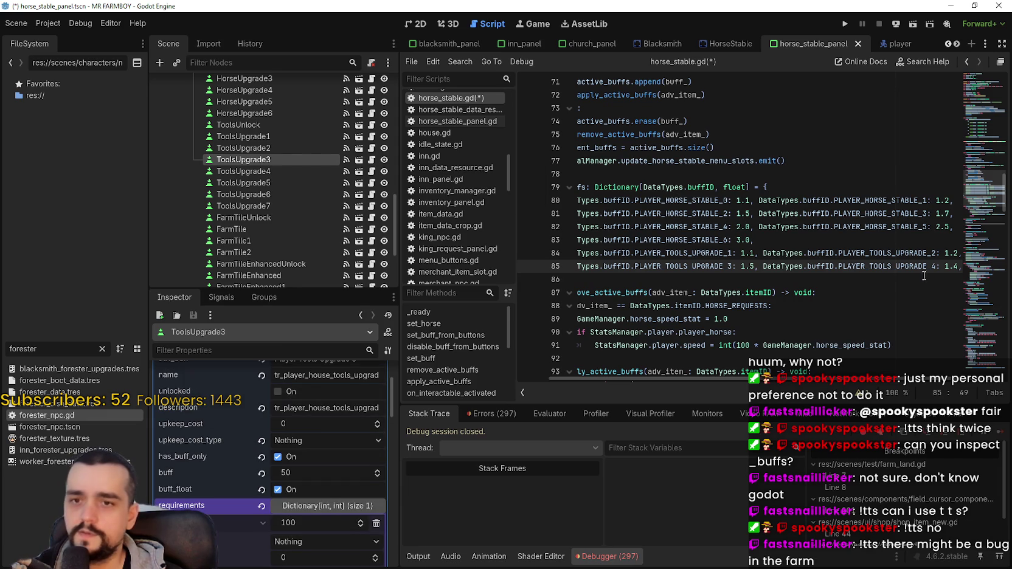
{"action": "left_click", "coordinate": [278, 171]}
{"action": "scroll", "coordinate": [344, 429], "scroll_direction": "down", "scroll_amount": 10}
{"action": "scroll", "coordinate": [344, 402], "scroll_direction": "up", "scroll_amount": 5}
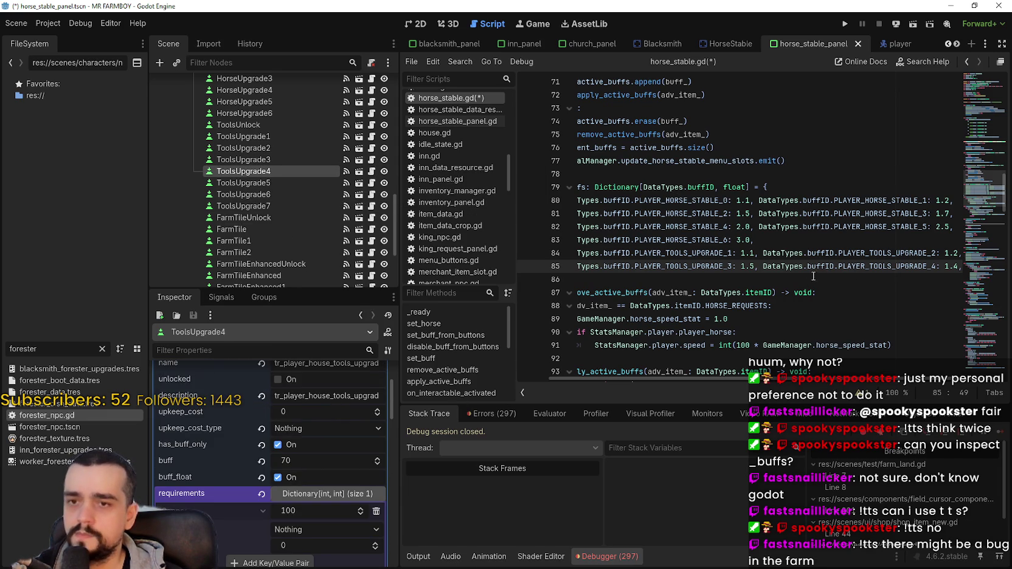
{"action": "left_click", "coordinate": [955, 266]}
{"action": "type", "text": "7"}
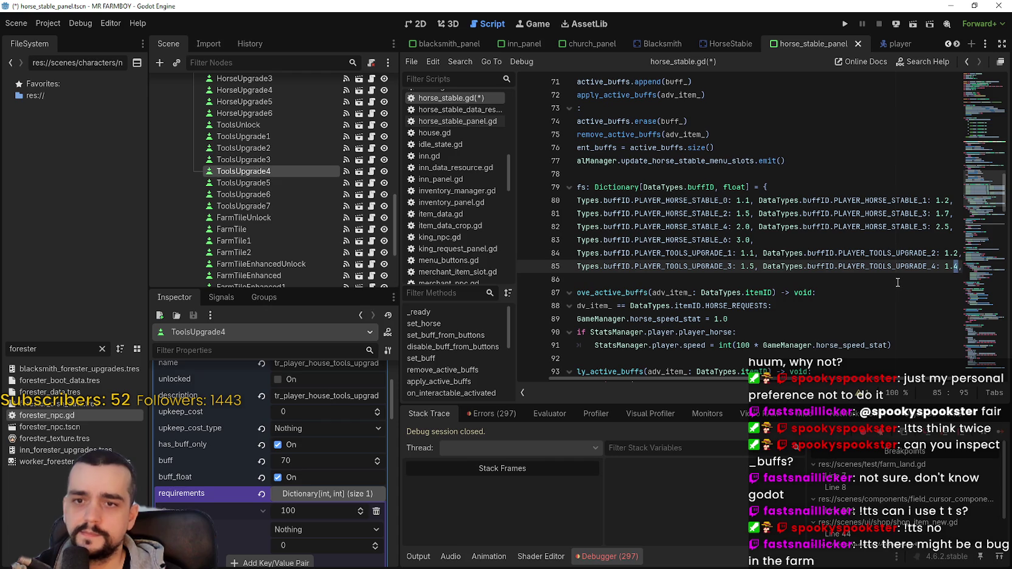
Duplicate the upgrade 4 entry on a new line as PLAYER_TOOLS_UPGRADE_5, still at 1.7.
{"action": "left_click_drag", "start_coordinate": [761, 267], "coordinate": [890, 268]}
{"action": "left_click", "coordinate": [961, 266]}
{"action": "left_click_drag", "start_coordinate": [961, 267], "coordinate": [754, 267]}
{"action": "left_click", "coordinate": [872, 254]}
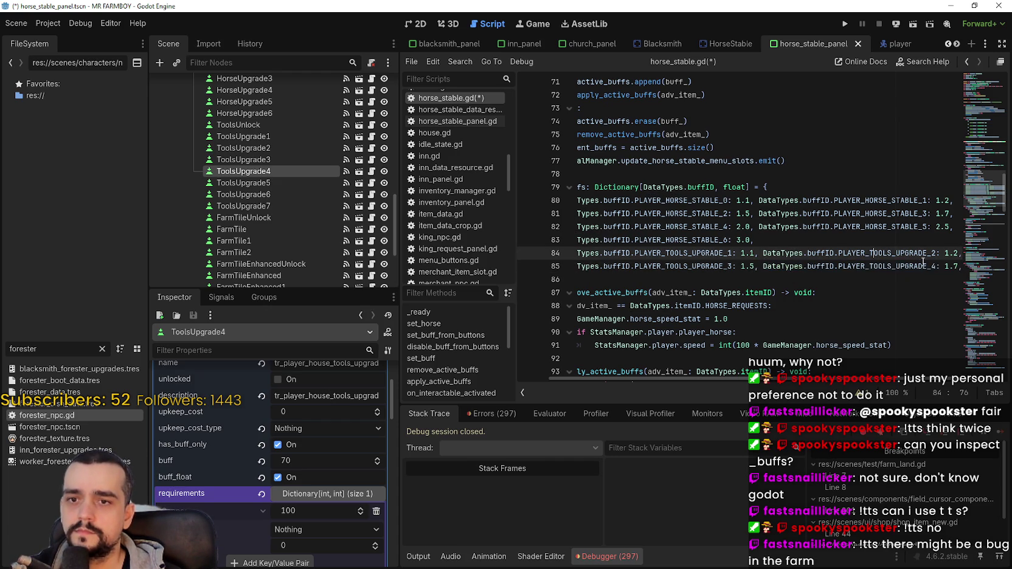
{"action": "left_click_drag", "start_coordinate": [962, 267], "coordinate": [763, 267]}
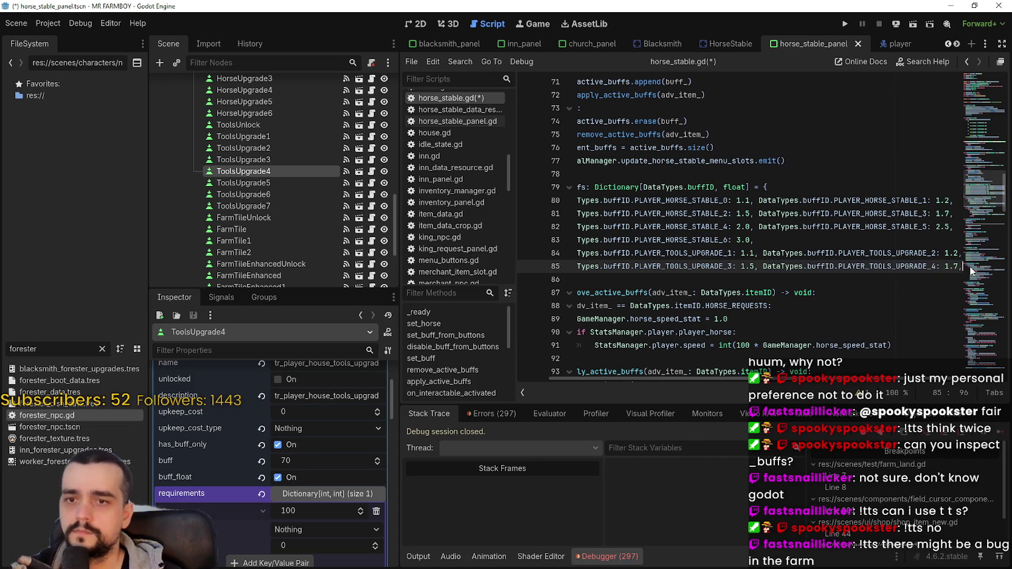
{"action": "key", "text": "ctrl+c"}
{"action": "key", "text": "End"}
{"action": "key", "text": "Return"}
{"action": "key", "text": "ctrl+v"}
{"action": "left_click", "coordinate": [750, 280]}
{"action": "key", "text": "BackSpace"}
{"action": "type", "text": "5"}
{"action": "left_click", "coordinate": [258, 182]}
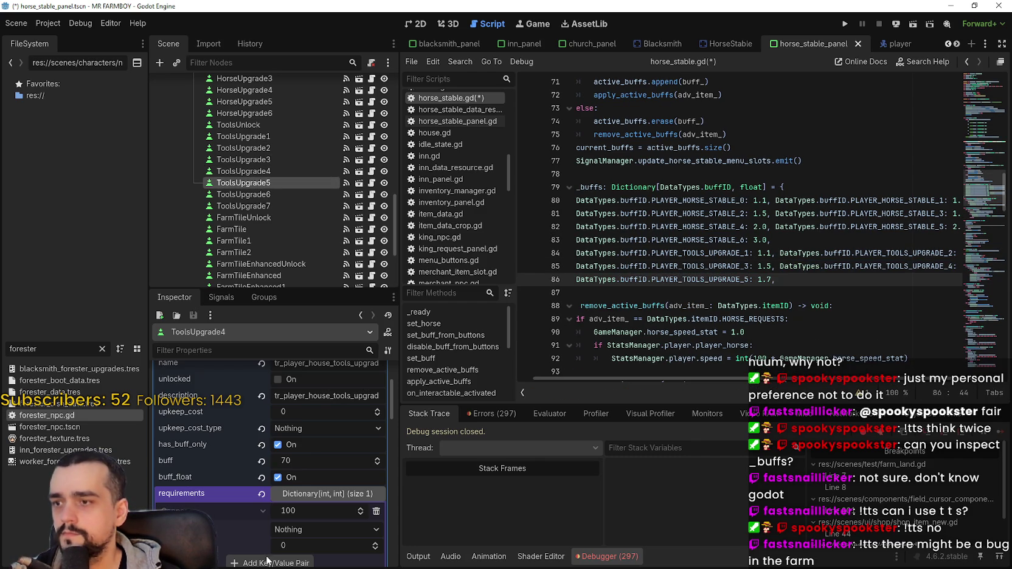
Change the PLAYER_TOOLS_UPGRADE_5 buff value from 1.7 to 2.0.
{"action": "scroll", "coordinate": [316, 397], "scroll_direction": "down", "scroll_amount": 10}
{"action": "scroll", "coordinate": [320, 433], "scroll_direction": "down", "scroll_amount": 10}
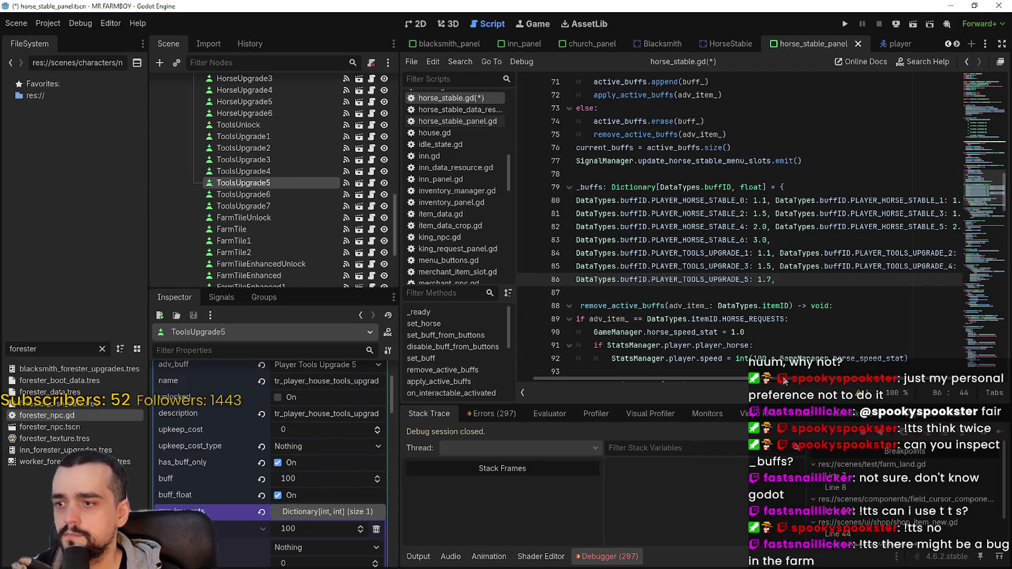
{"action": "left_click", "coordinate": [758, 280]}
{"action": "key", "text": "Right"}
{"action": "key", "text": "Right"}
{"action": "key", "text": "BackSpace"}
{"action": "key", "text": "BackSpace"}
{"action": "key", "text": "Delete"}
{"action": "type", "text": "2.0"}
Duplicate the upgrade 5 entry as PLAYER_TOOLS_UPGRADE_6 with a buff of 2.5.
{"action": "key", "text": "shift+Home"}
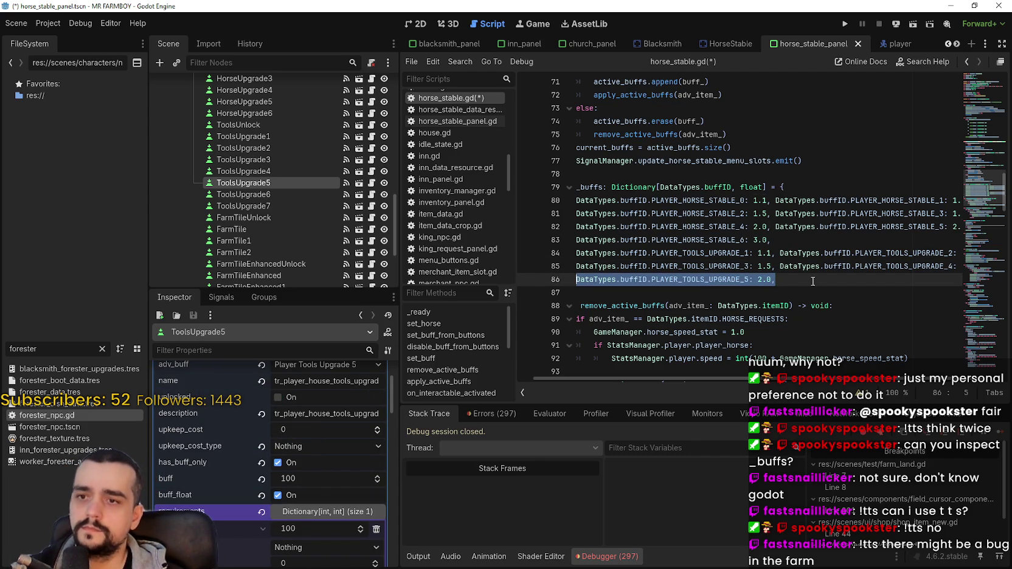
{"action": "key", "text": "ctrl+c"}
{"action": "key", "text": "End"}
{"action": "key", "text": "ctrl+v"}
{"action": "left_click", "coordinate": [926, 280]}
{"action": "key", "text": "BackSpace"}
{"action": "type", "text": "6"}
{"action": "left_click", "coordinate": [955, 279]}
{"action": "key", "text": "Delete"}
{"action": "type", "text": "5,"}
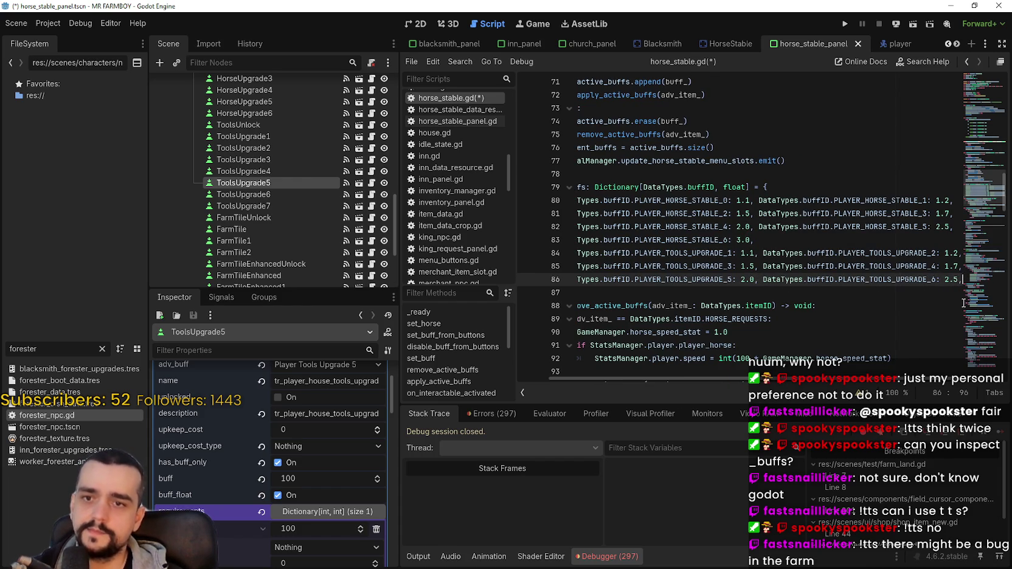
Add a PLAYER_TOOLS_UPGRADE_7 entry with a buff of 3.0 and save the script.
{"action": "key", "text": "Return"}
{"action": "key", "text": "ctrl+v"}
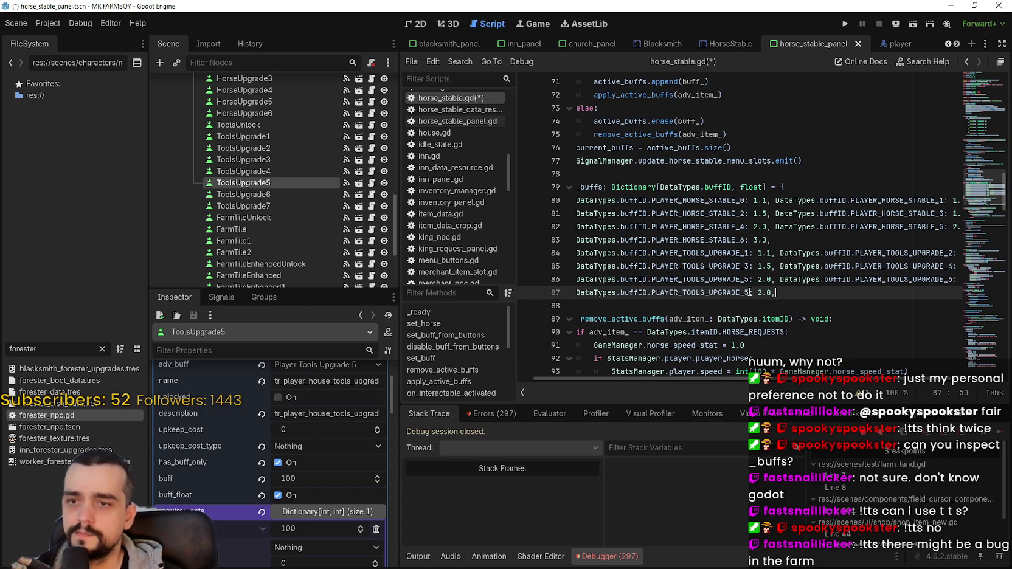
{"action": "left_click_drag", "start_coordinate": [750, 293], "coordinate": [745, 293]}
{"action": "type", "text": "7"}
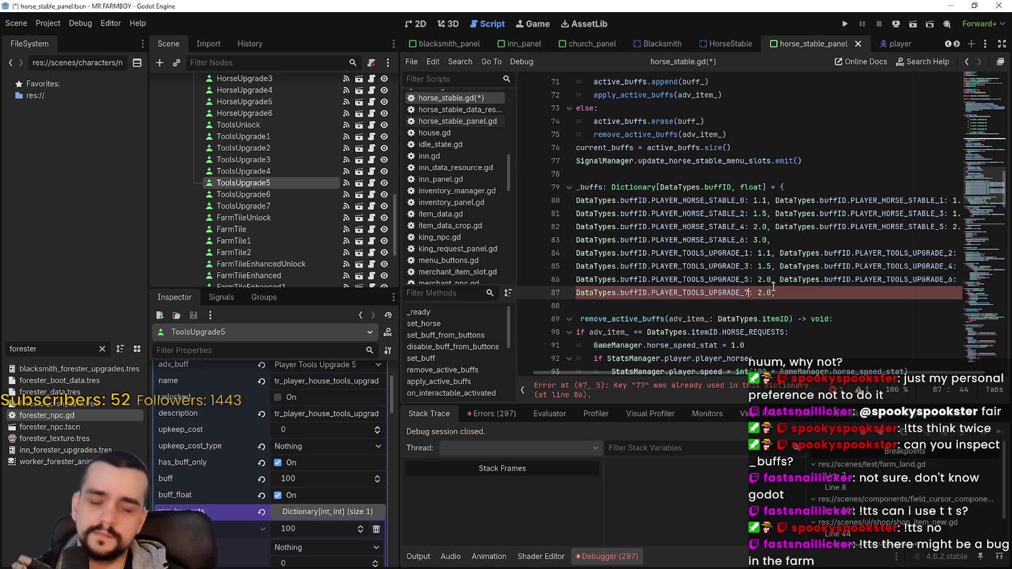
{"action": "left_click", "coordinate": [759, 292]}
{"action": "left_click_drag", "start_coordinate": [764, 381], "coordinate": [845, 387]}
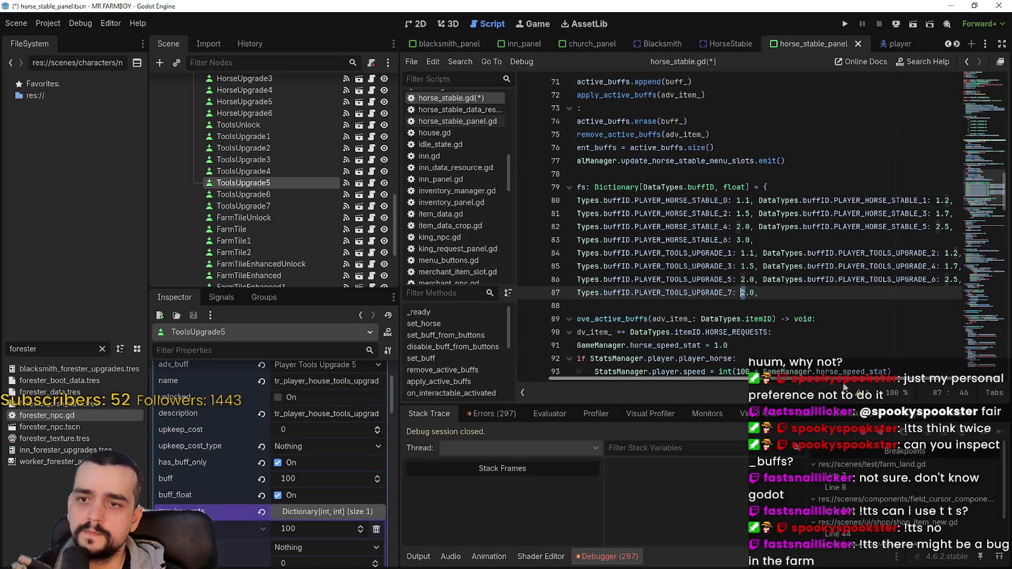
{"action": "key", "text": "Delete"}
{"action": "type", "text": "3"}
{"action": "left_click", "coordinate": [786, 296]}
{"action": "key", "text": "ctrl+s"}
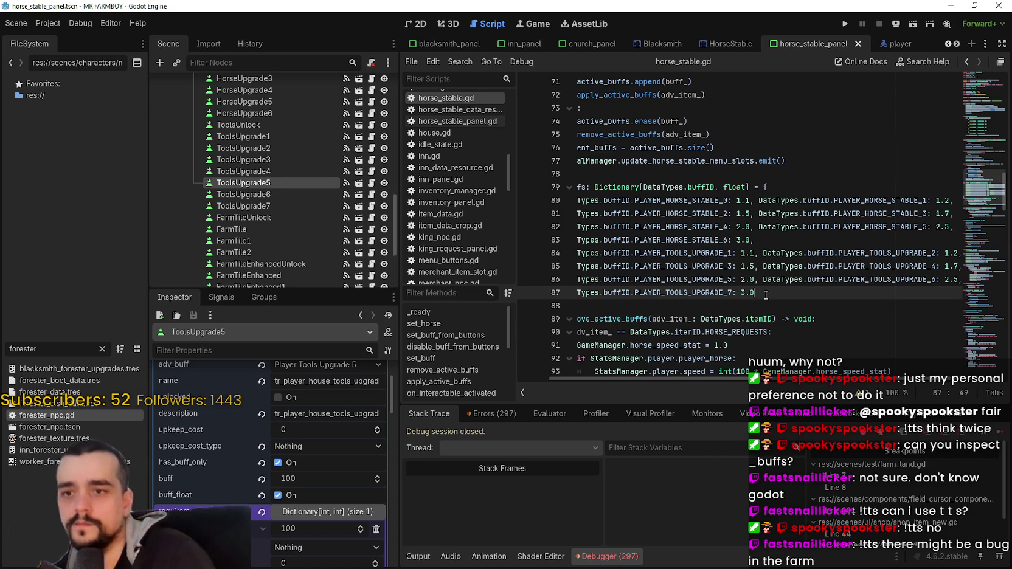
Widen the script list and narrow the Scene and Inspector docks by dragging the panel dividers.
{"action": "left_click_drag", "start_coordinate": [587, 376], "coordinate": [556, 380]}
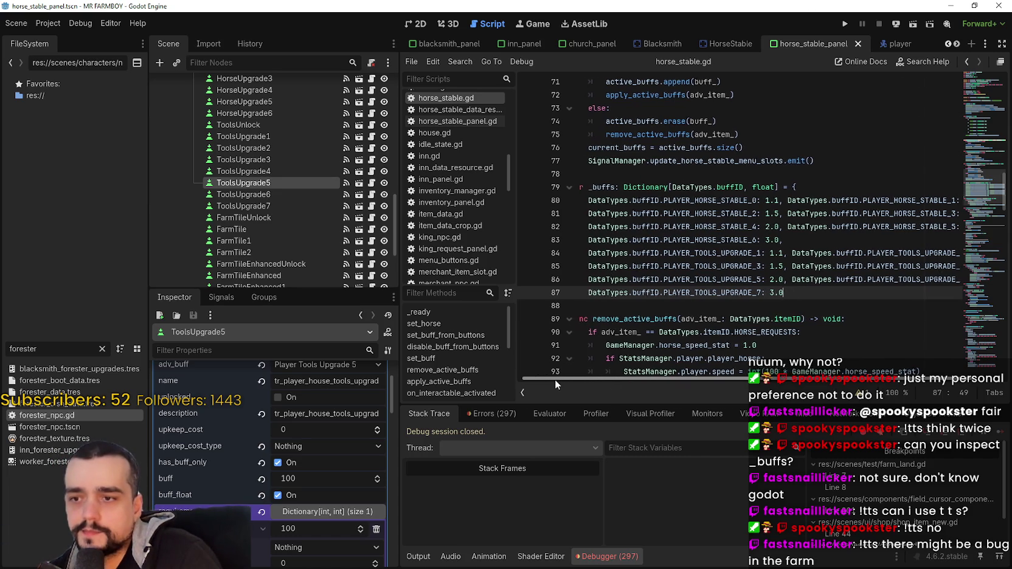
{"action": "left_click_drag", "start_coordinate": [510, 294], "coordinate": [551, 291]}
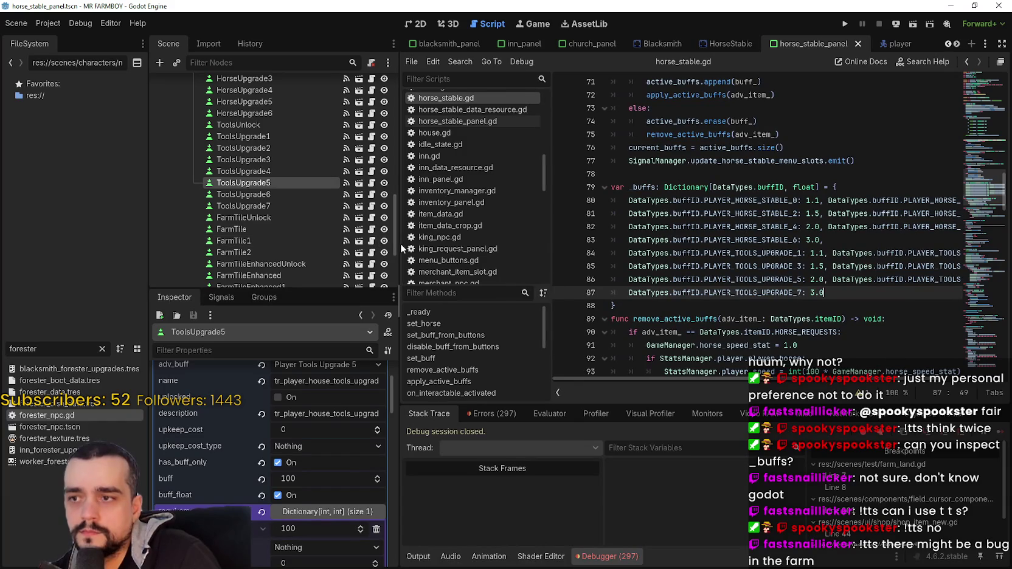
{"action": "left_click_drag", "start_coordinate": [399, 244], "coordinate": [130, 253]}
{"action": "left_click_drag", "start_coordinate": [373, 253], "coordinate": [356, 253]}
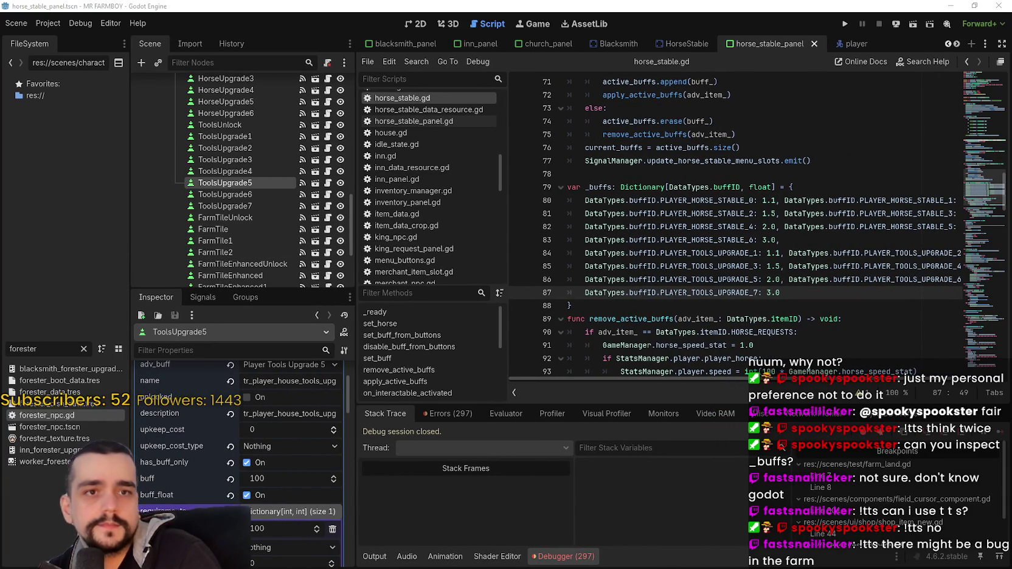
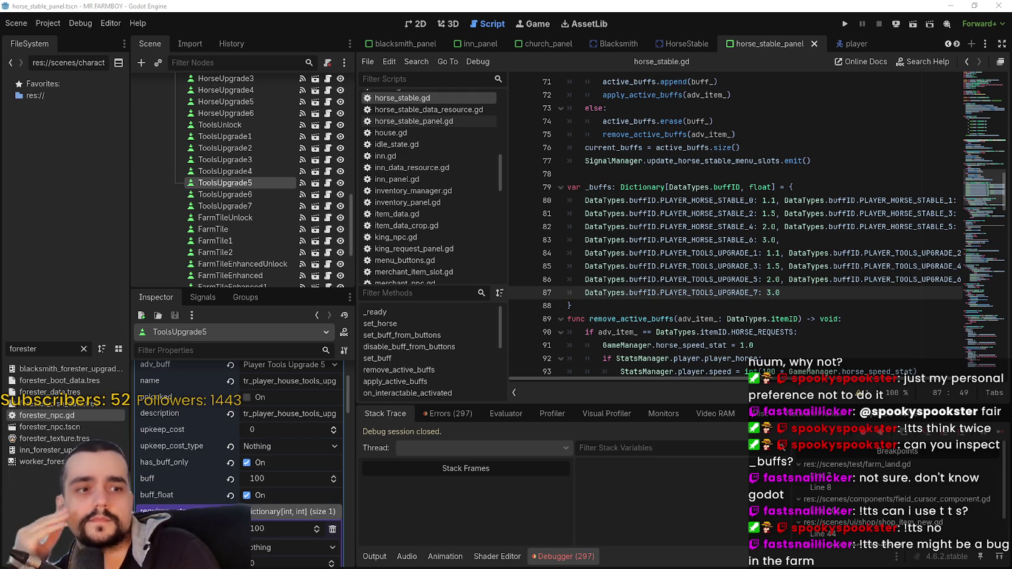
Review the last two entries of the _buffs dictionary.
{"action": "scroll", "coordinate": [694, 230], "scroll_direction": "down", "scroll_amount": 1}
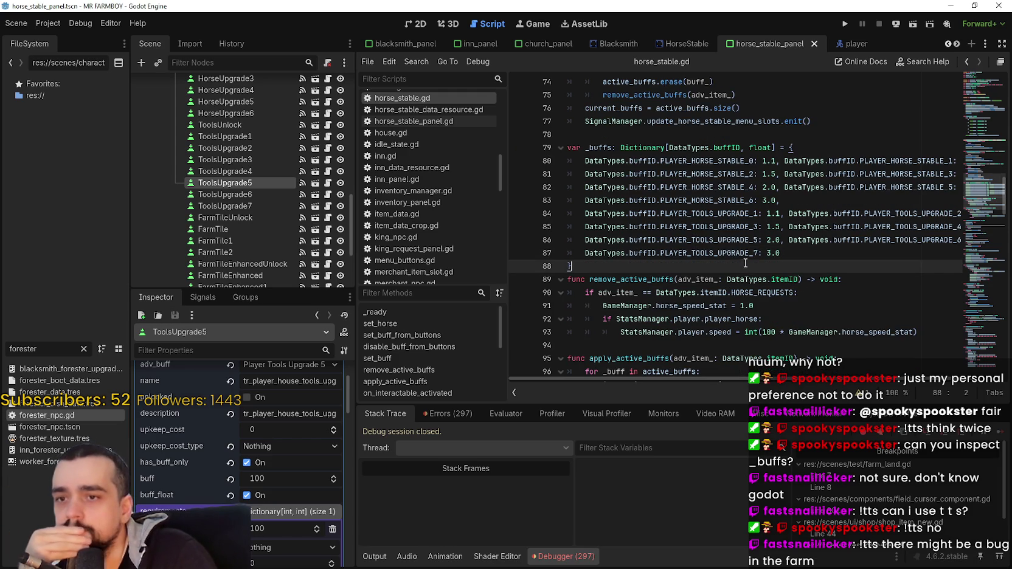
{"action": "left_click", "coordinate": [782, 244]}
{"action": "left_click", "coordinate": [783, 251]}
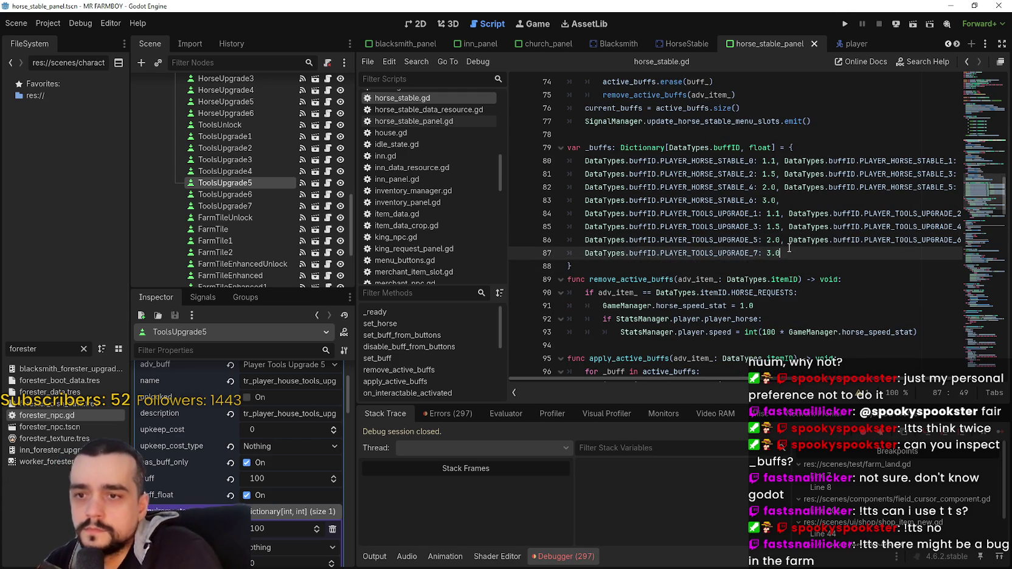
{"action": "scroll", "coordinate": [336, 219], "scroll_direction": "down", "scroll_amount": 1}
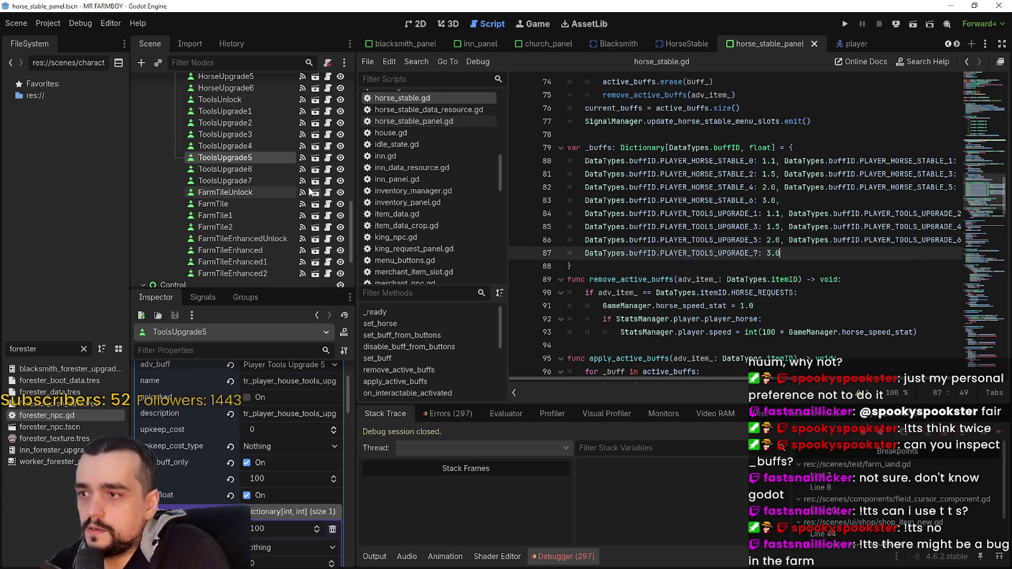
{"action": "key", "text": "shift+Up"}
{"action": "key", "text": "shift+Home"}
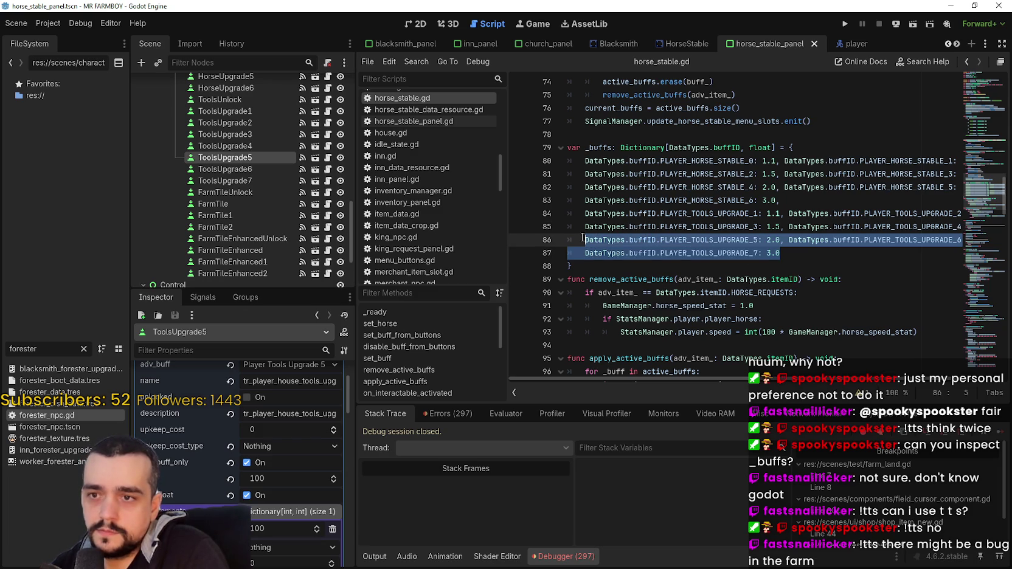
{"action": "key", "text": "shift+Home"}
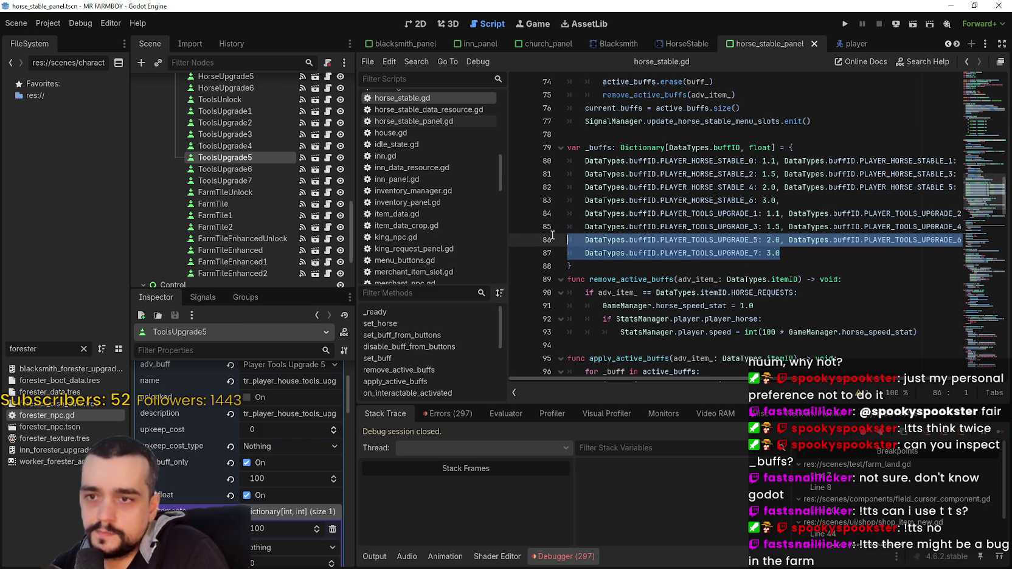
{"action": "scroll", "coordinate": [594, 242], "scroll_direction": "down", "scroll_amount": 3}
{"action": "left_click", "coordinate": [699, 229]}
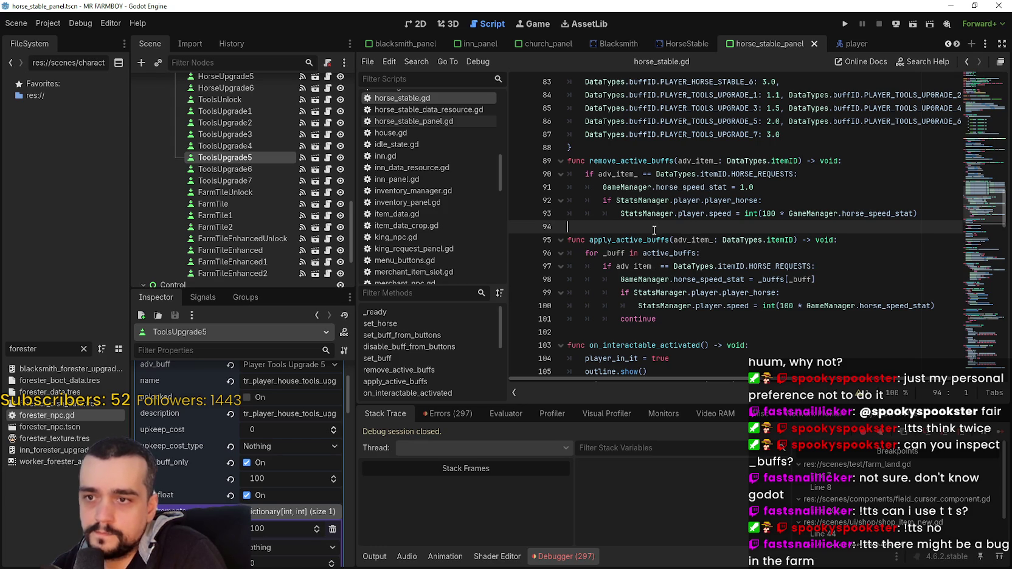
Inspect the active_buffs loop and the HORSE_REQUESTS check that applies horse_speed_stat.
{"action": "left_click_drag", "start_coordinate": [585, 254], "coordinate": [696, 252]}
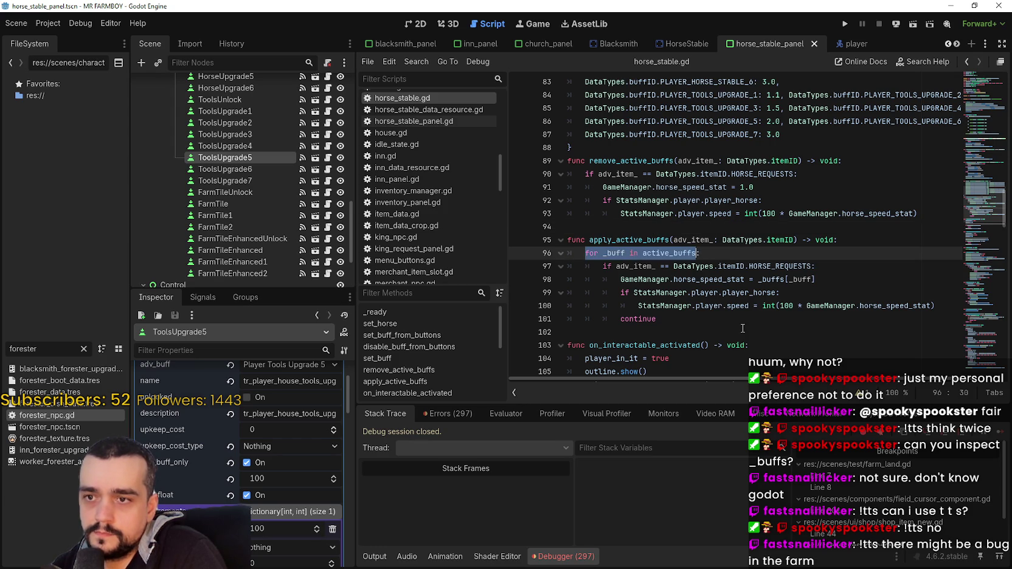
{"action": "double_click", "coordinate": [675, 257]}
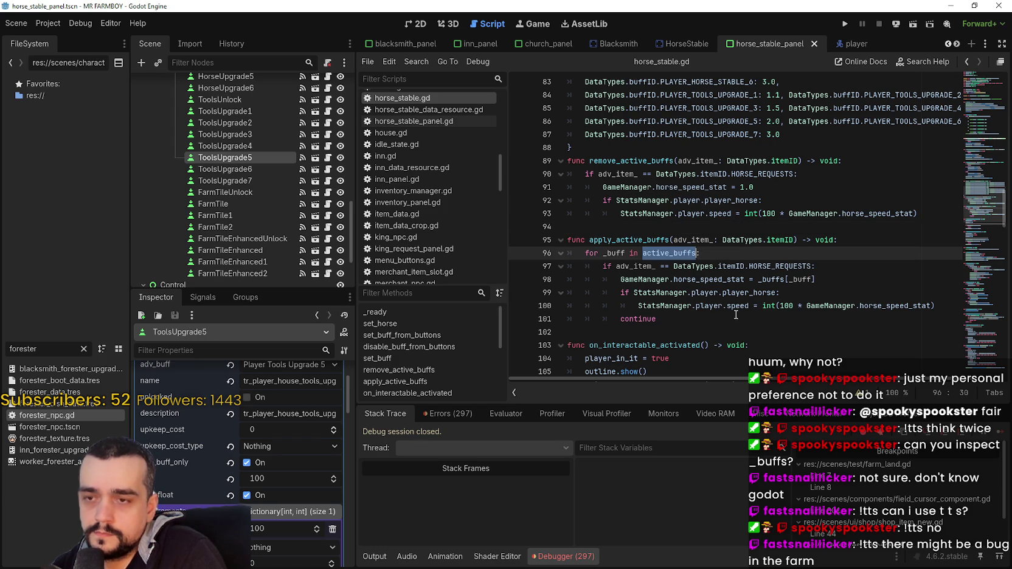
{"action": "mouse_move", "coordinate": [732, 311]}
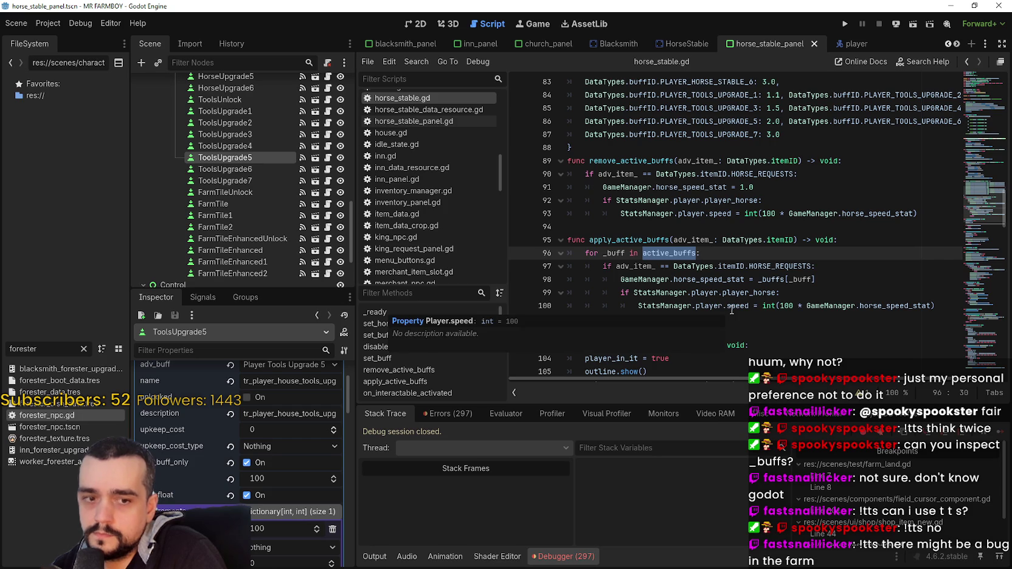
{"action": "double_click", "coordinate": [709, 282]}
{"action": "left_click_drag", "start_coordinate": [817, 280], "coordinate": [568, 266]}
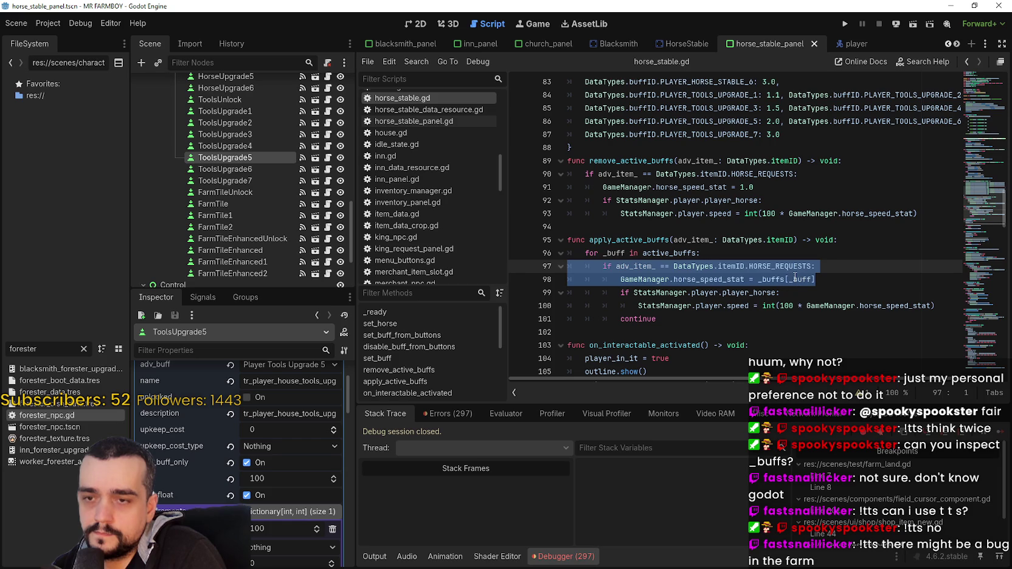
{"action": "mouse_move", "coordinate": [795, 277]}
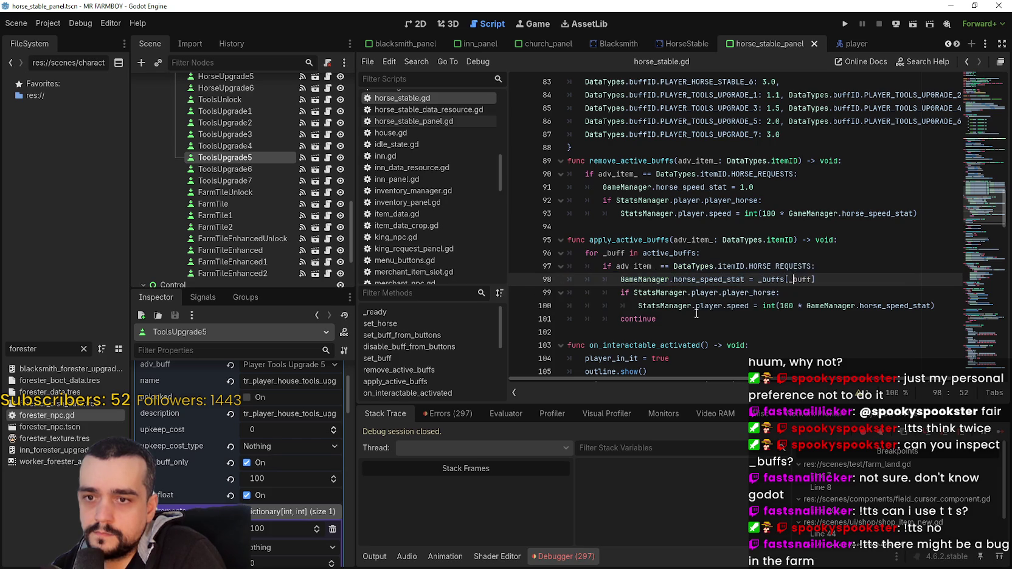
{"action": "left_click", "coordinate": [682, 321]}
{"action": "mouse_move", "coordinate": [682, 320]}
{"action": "left_mouse_down"}
{"action": "mouse_move", "coordinate": [627, 271]}
{"action": "mouse_move", "coordinate": [557, 253]}
{"action": "left_mouse_up"}
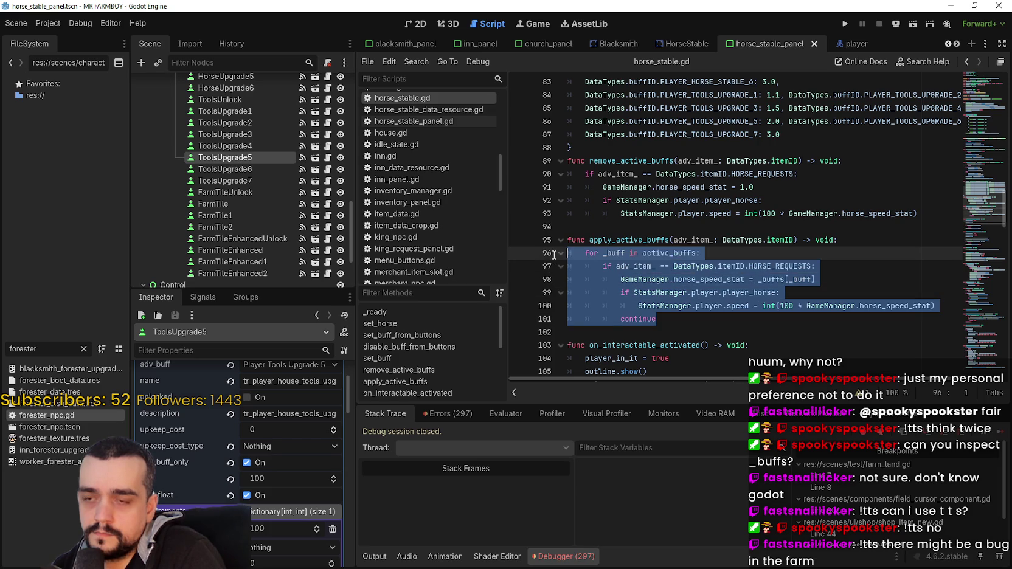
{"action": "scroll", "coordinate": [794, 213], "scroll_direction": "up", "scroll_amount": 2}
Add a new line 88 with a copy of the PLAYER_TOOLS_UPGRADE_7 entry.
{"action": "left_click", "coordinate": [794, 213]}
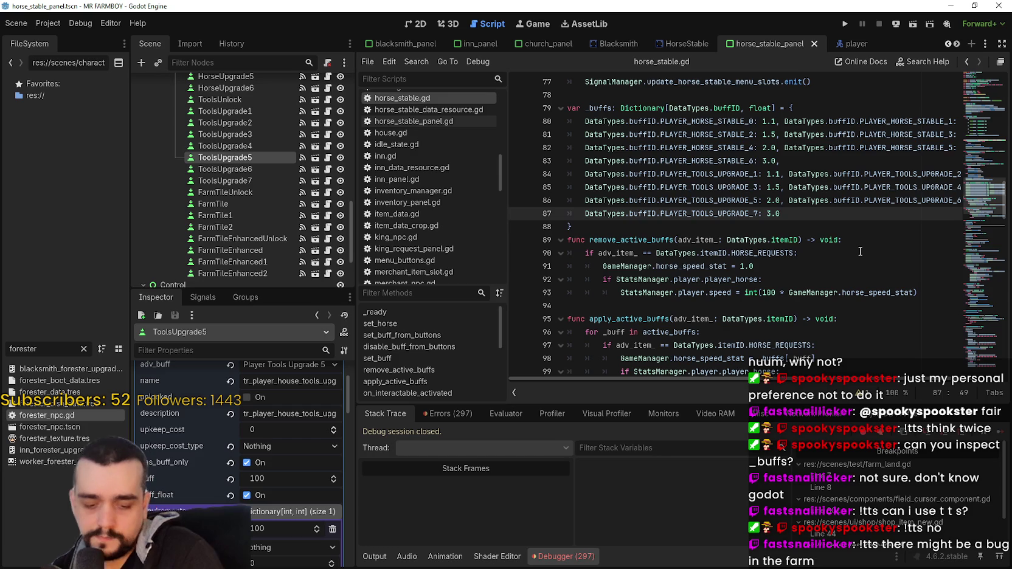
{"action": "type", "text": ","}
{"action": "key", "text": "Return"}
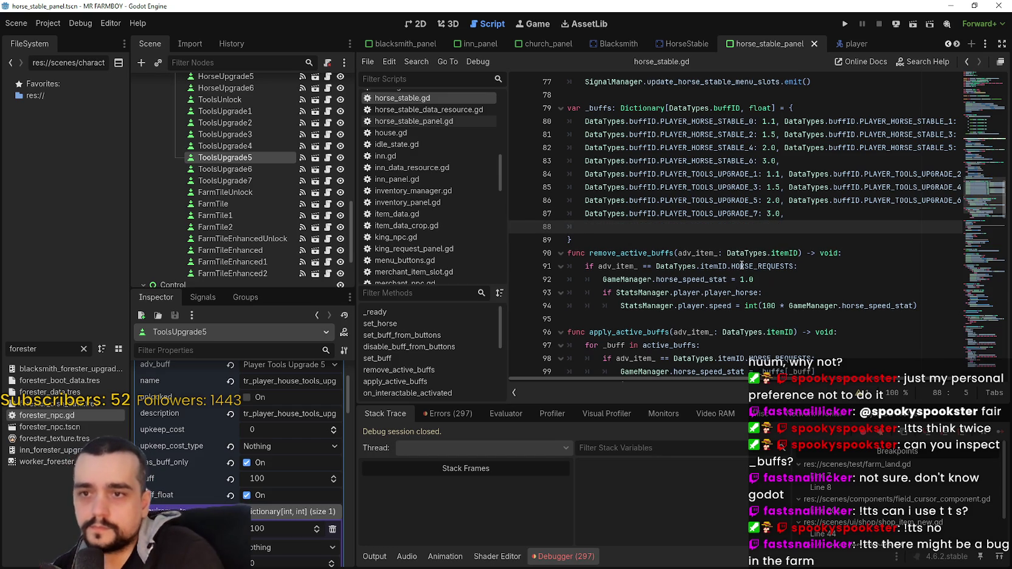
{"action": "key", "text": "shift+Up"}
{"action": "key", "text": "shift+Home"}
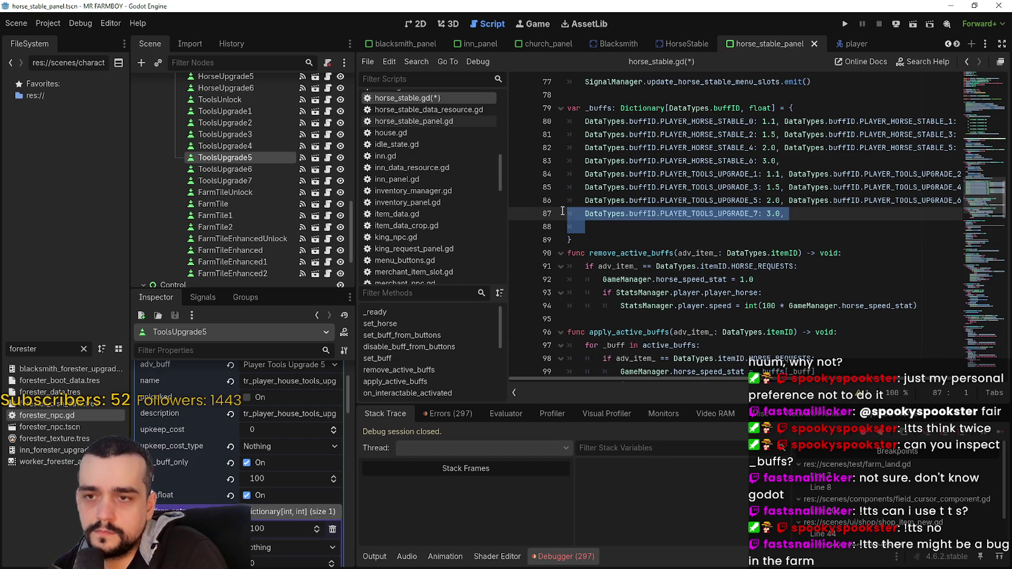
{"action": "left_click", "coordinate": [636, 233]}
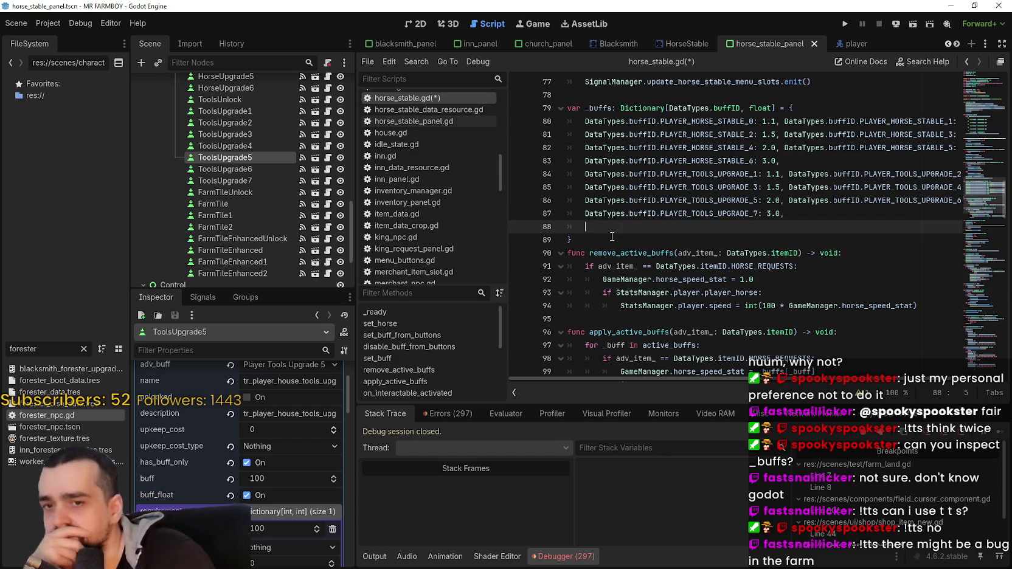
{"action": "scroll", "coordinate": [603, 222], "scroll_direction": "down", "scroll_amount": 2}
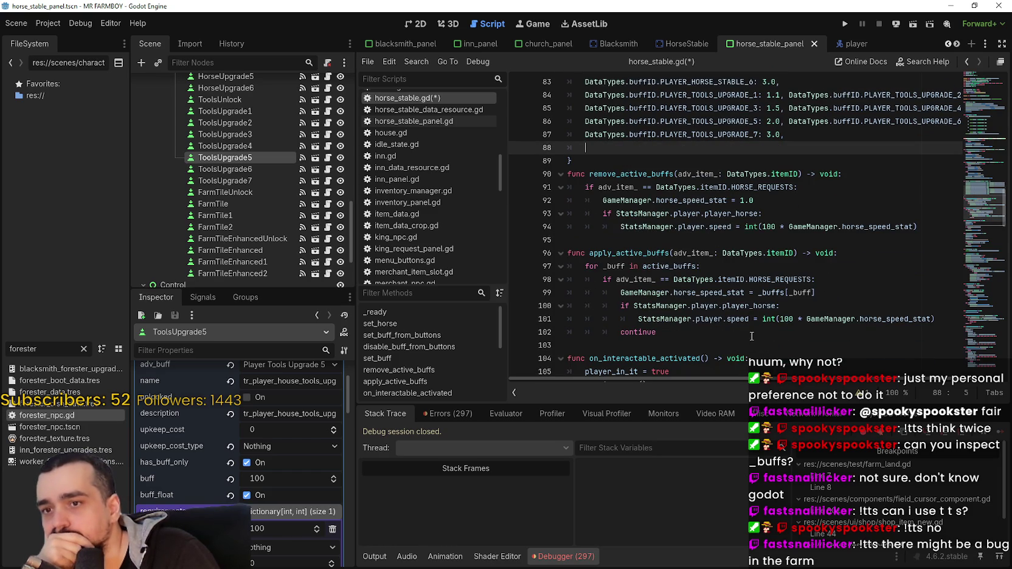
{"action": "mouse_move", "coordinate": [804, 290]}
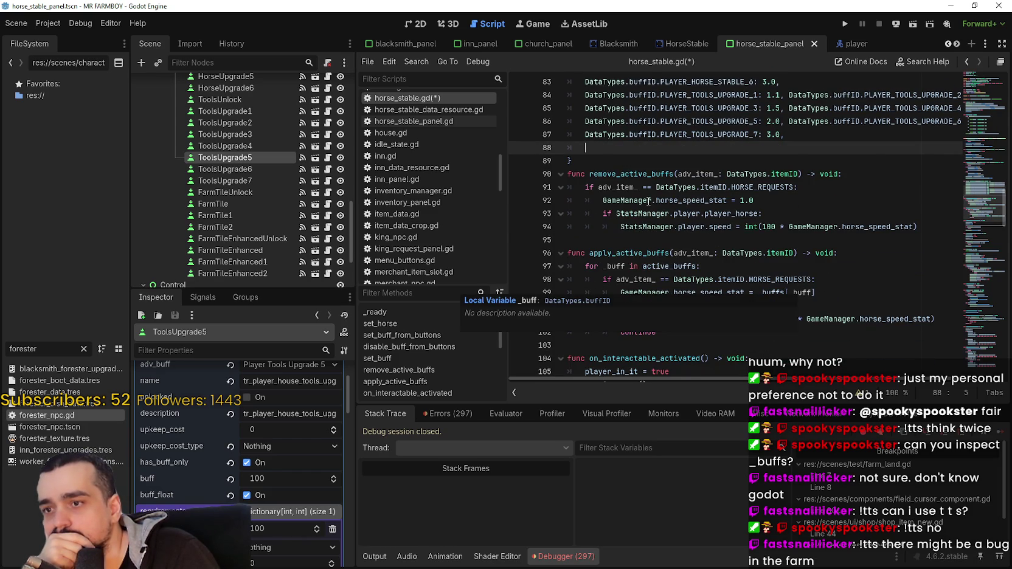
{"action": "scroll", "coordinate": [648, 202], "scroll_direction": "up", "scroll_amount": 2}
{"action": "mouse_move", "coordinate": [609, 228]}
{"action": "left_mouse_down"}
{"action": "mouse_move", "coordinate": [557, 204]}
{"action": "mouse_move", "coordinate": [557, 214]}
{"action": "left_mouse_up"}
{"action": "key", "text": "ctrl+c"}
{"action": "left_click", "coordinate": [601, 229]}
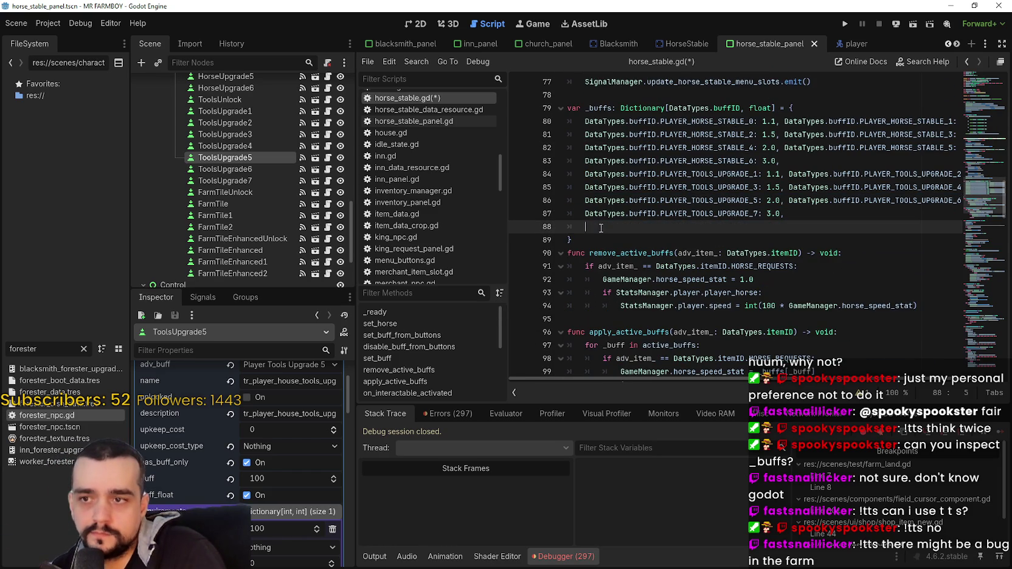
{"action": "key", "text": "ctrl+v"}
Turn the copied entry into PLAYER_FARMTILE: 1.0.
{"action": "double_click", "coordinate": [747, 226]}
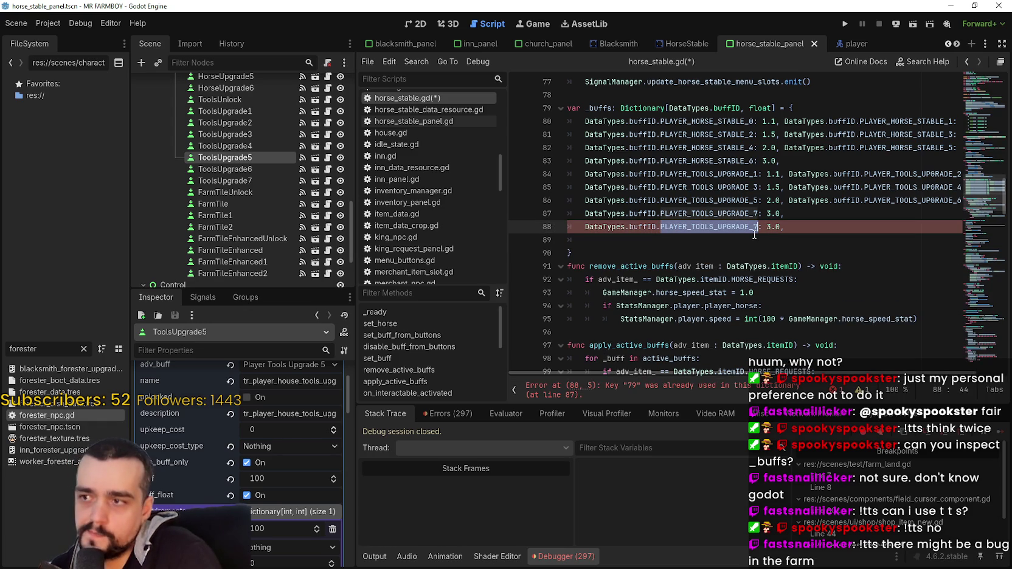
{"action": "type", "text": "Farm"}
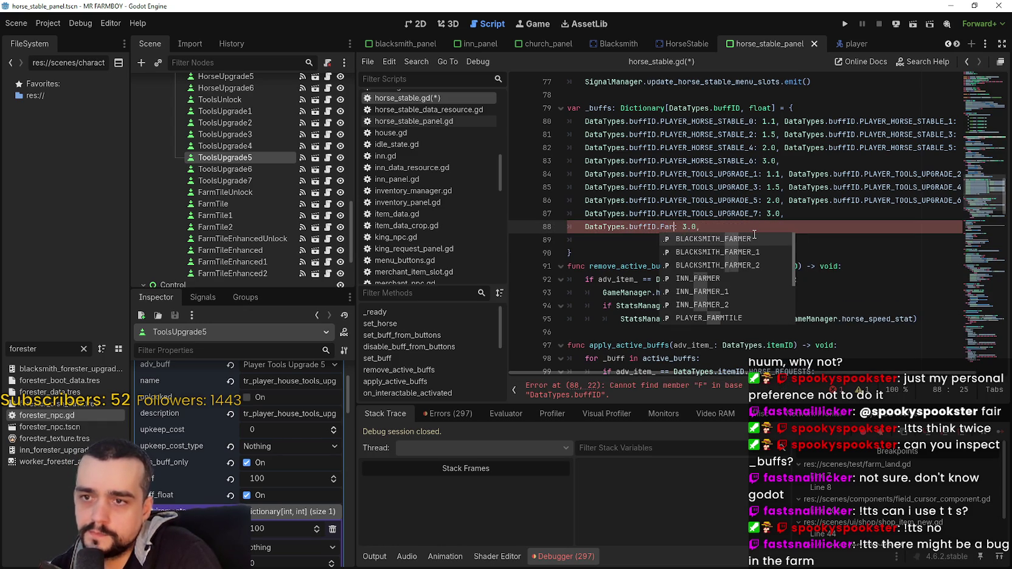
{"action": "key", "text": "Down"}
{"action": "key", "text": "Down"}
{"action": "key", "text": "Down"}
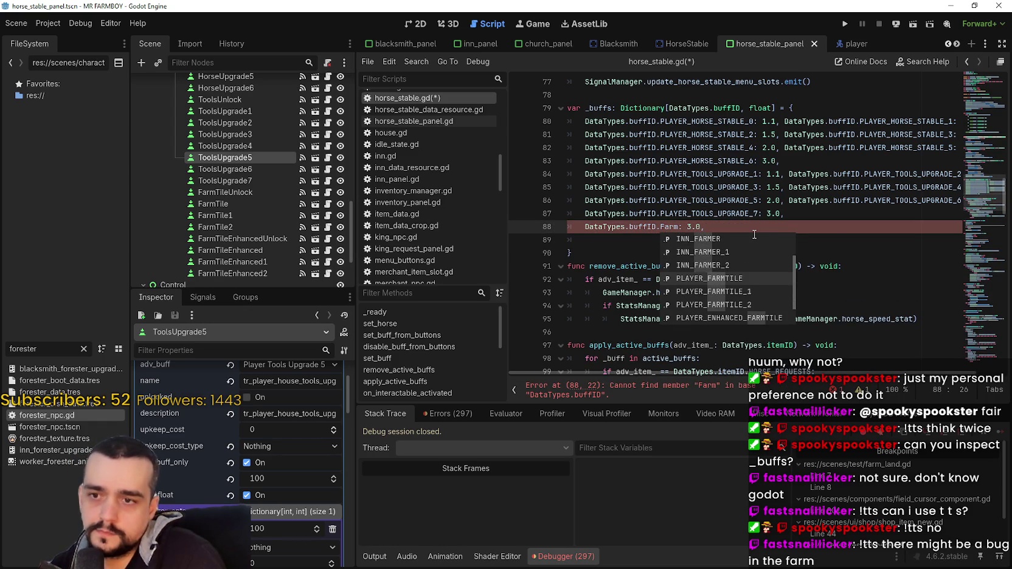
{"action": "key", "text": "Up"}
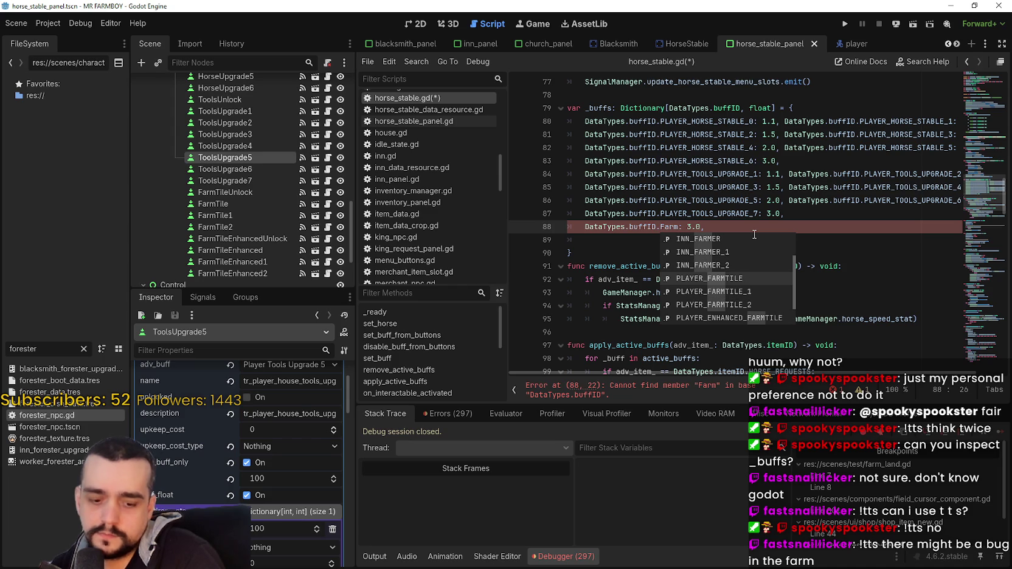
{"action": "key", "text": "Return"}
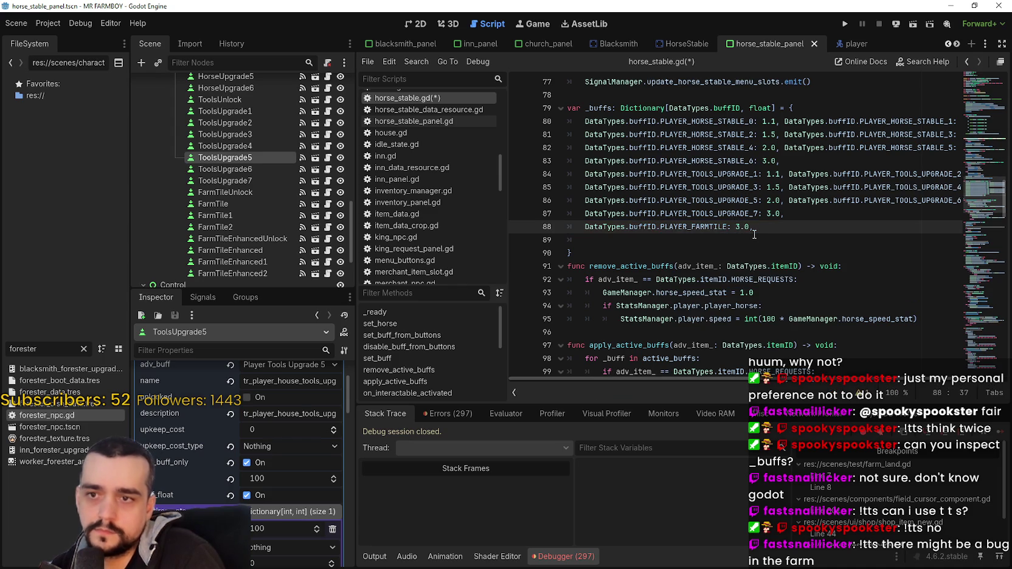
{"action": "key", "text": "shift+End"}
{"action": "type", "text": "1.0,"}
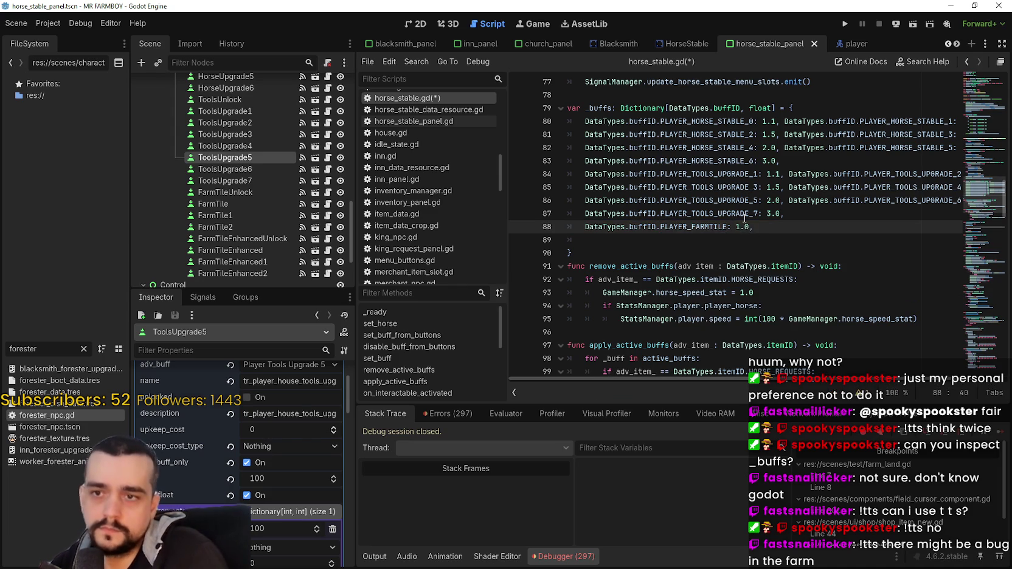
Add a PLAYER_FARMTILE_1 entry with value 2.0 beside it on line 88.
{"action": "key", "text": "shift+Home"}
{"action": "left_click", "coordinate": [787, 228]}
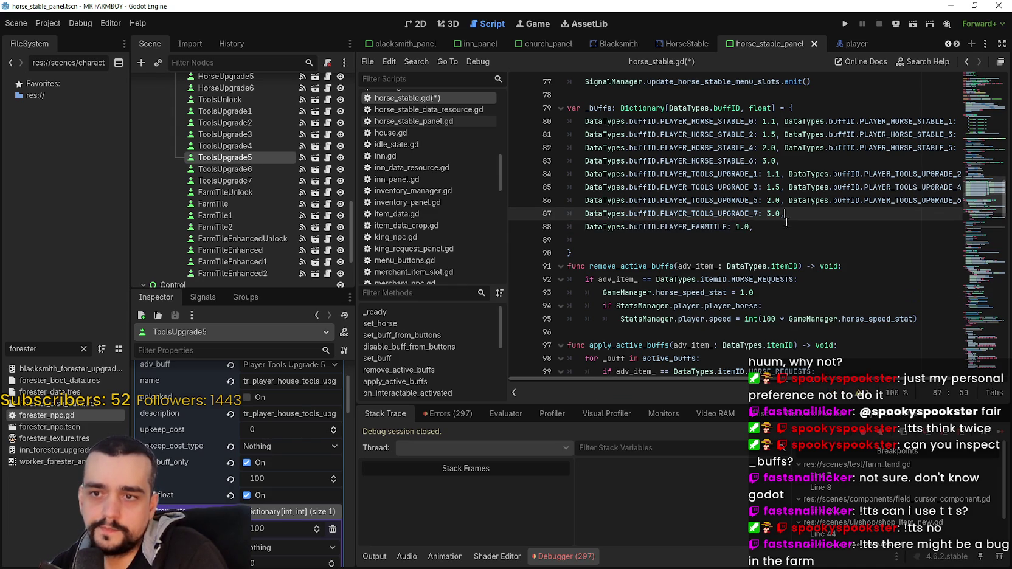
{"action": "key", "text": "ctrl+v"}
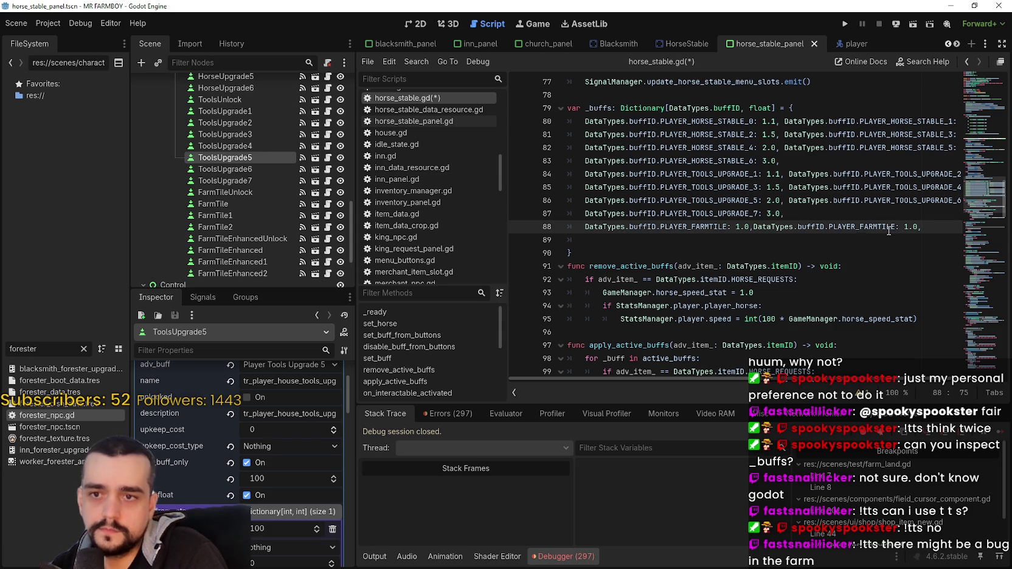
{"action": "type", "text": "_1"}
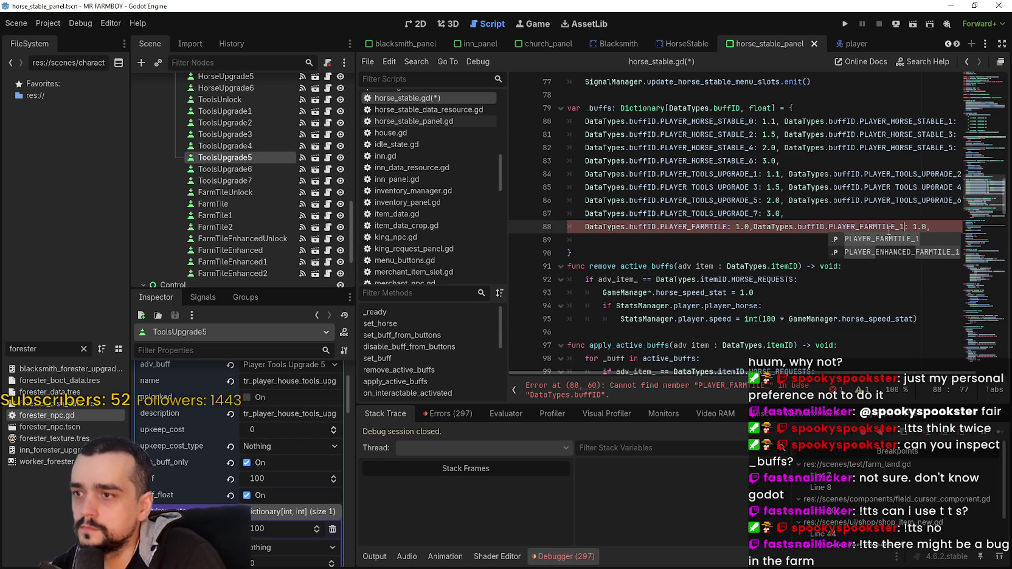
{"action": "key", "text": "Escape"}
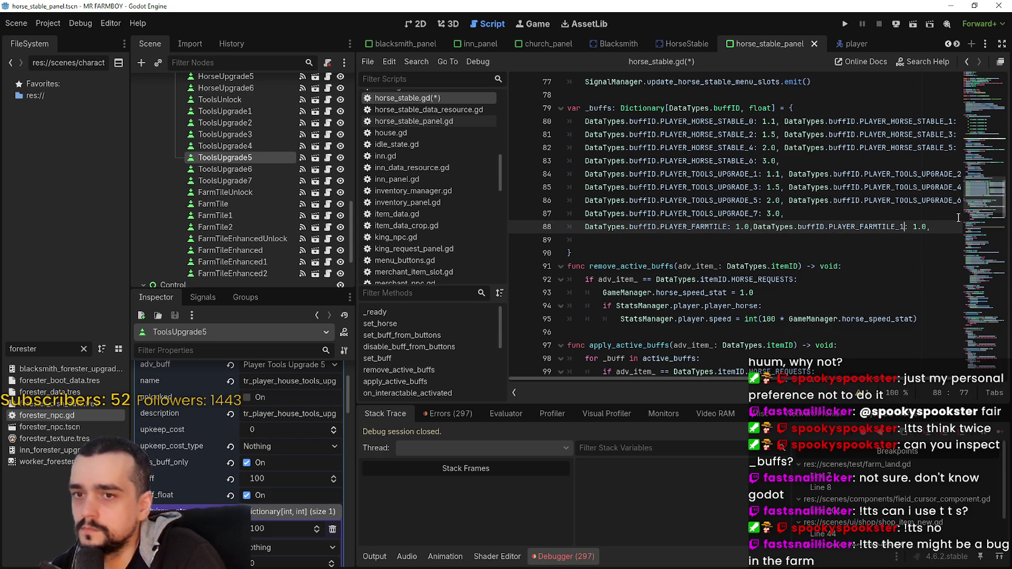
{"action": "left_click", "coordinate": [910, 227]}
{"action": "key", "text": "Delete"}
{"action": "type", "text": "2"}
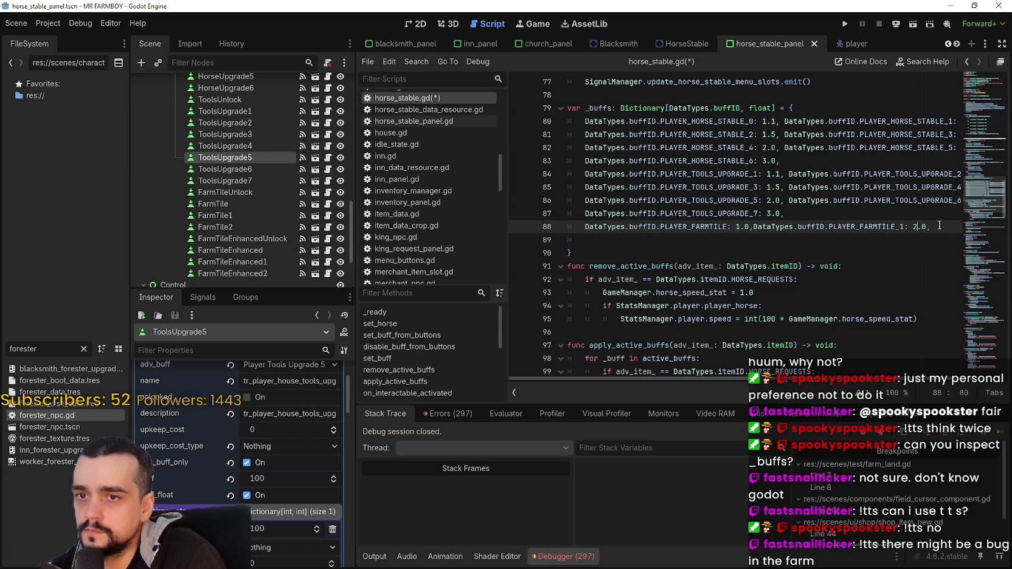
{"action": "triple_click", "coordinate": [913, 227]}
{"action": "left_click", "coordinate": [851, 215], "text": "shift"}
{"action": "left_click", "coordinate": [755, 227], "text": "shift"}
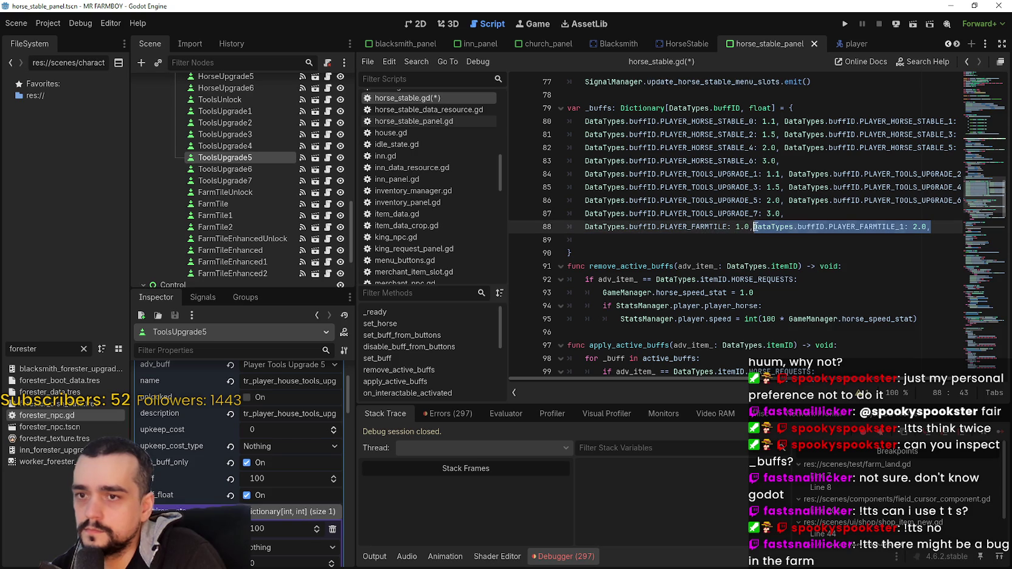
{"action": "mouse_move", "coordinate": [750, 227]}
{"action": "left_mouse_down"}
{"action": "mouse_move", "coordinate": [791, 229]}
{"action": "mouse_move", "coordinate": [973, 323]}
{"action": "mouse_move", "coordinate": [956, 229]}
{"action": "left_mouse_up"}
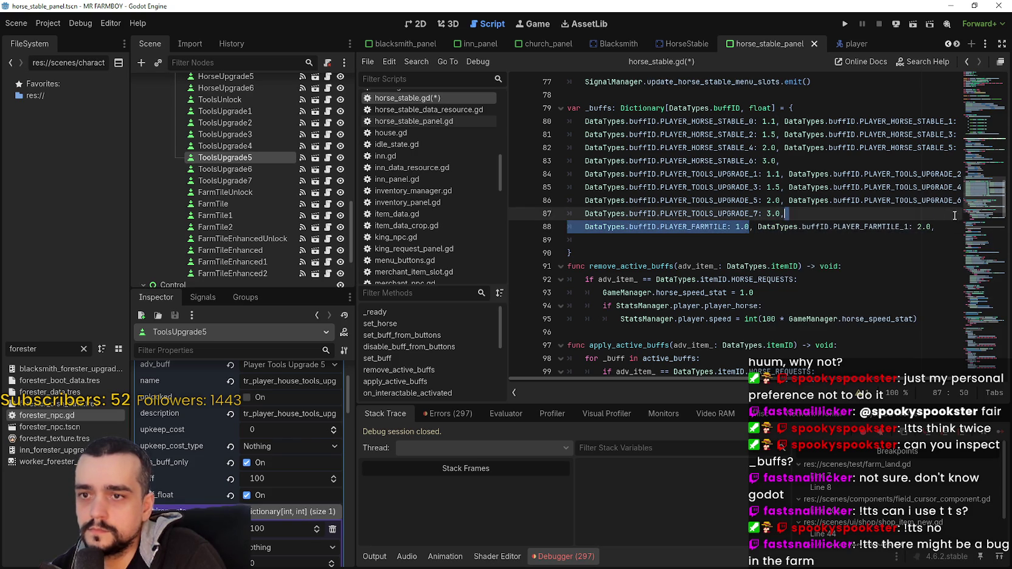
Append a PLAYER_FARMTILE_2: 3.0 entry to line 88.
{"action": "key", "text": "ctrl+c"}
{"action": "left_click", "coordinate": [945, 228]}
{"action": "key", "text": "ctrl+v"}
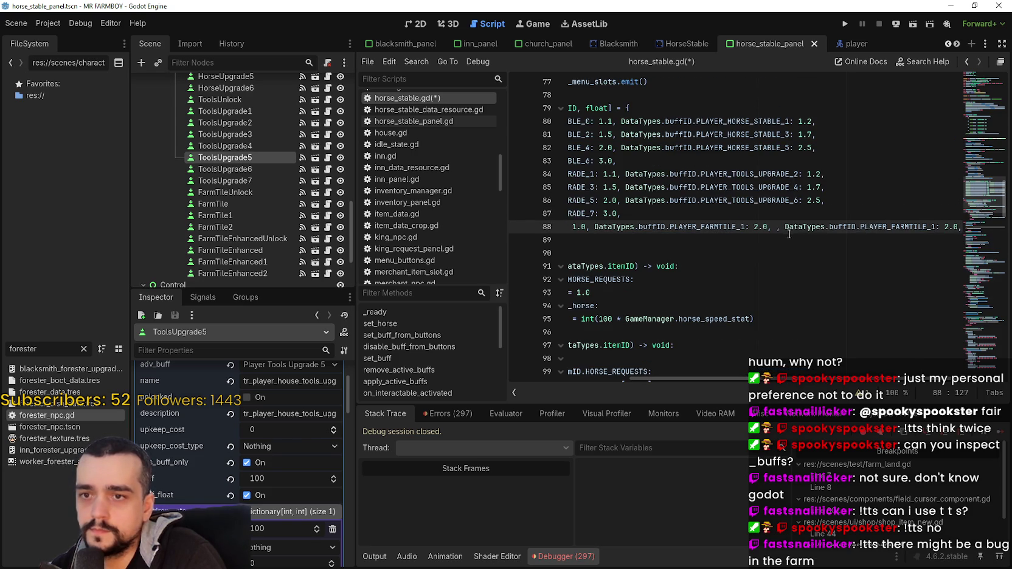
{"action": "key", "text": "BackSpace"}
{"action": "key", "text": "BackSpace"}
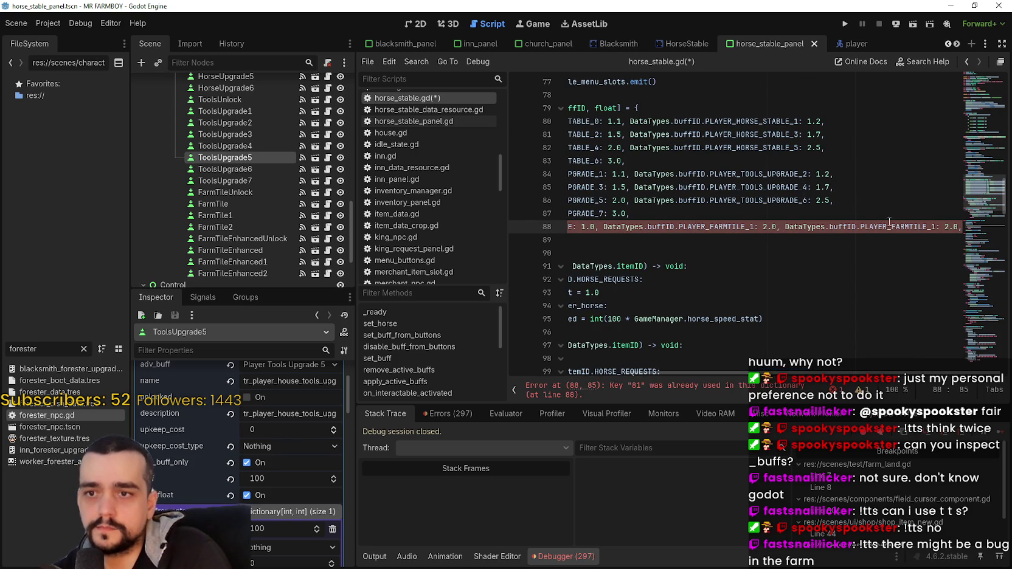
{"action": "left_click", "coordinate": [937, 228]}
{"action": "key", "text": "BackSpace"}
{"action": "type", "text": "3"}
{"action": "left_click", "coordinate": [948, 228]}
{"action": "key", "text": "BackSpace"}
{"action": "type", "text": "3"}
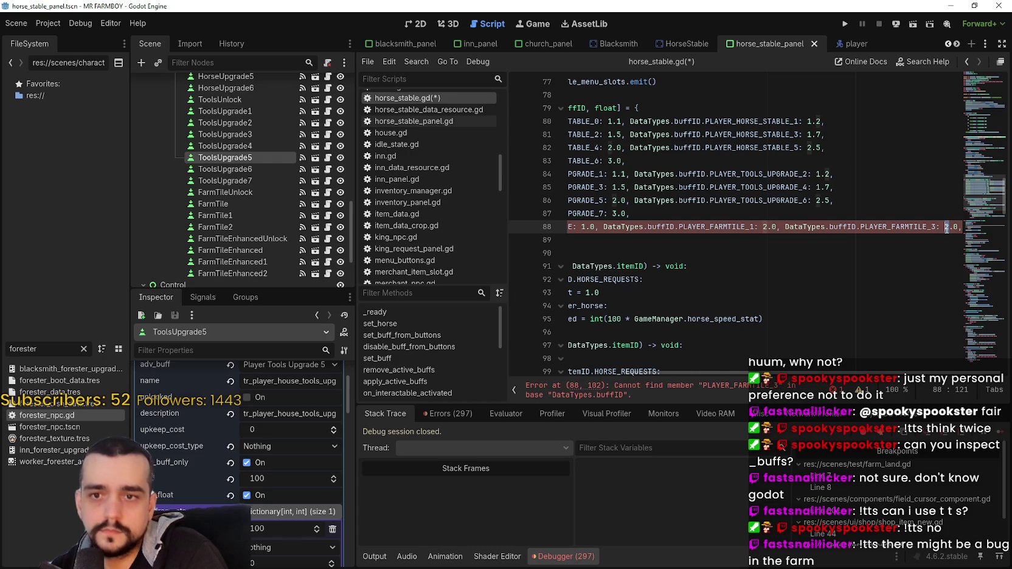
{"action": "left_click", "coordinate": [831, 237]}
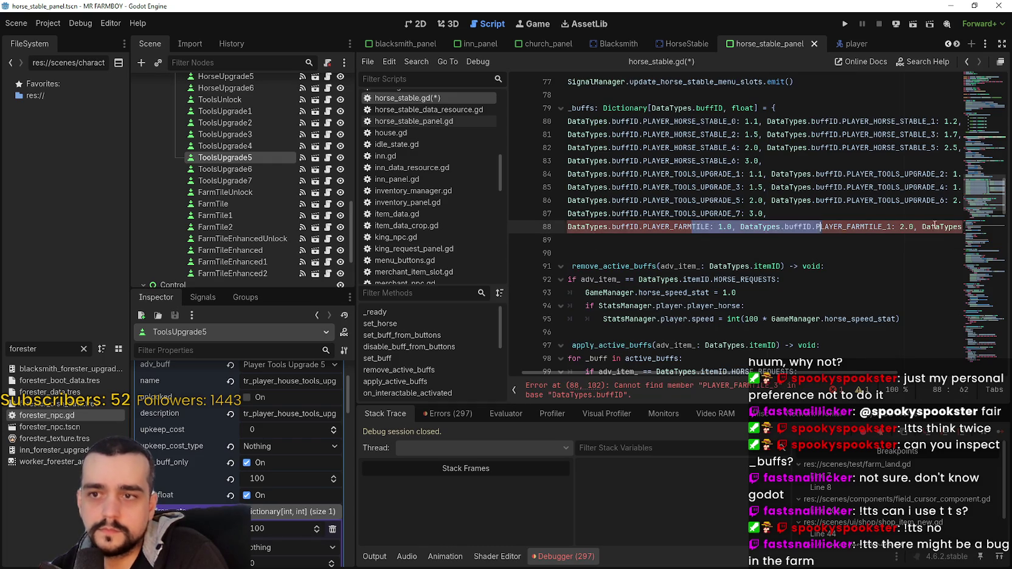
{"action": "left_click", "coordinate": [963, 227]}
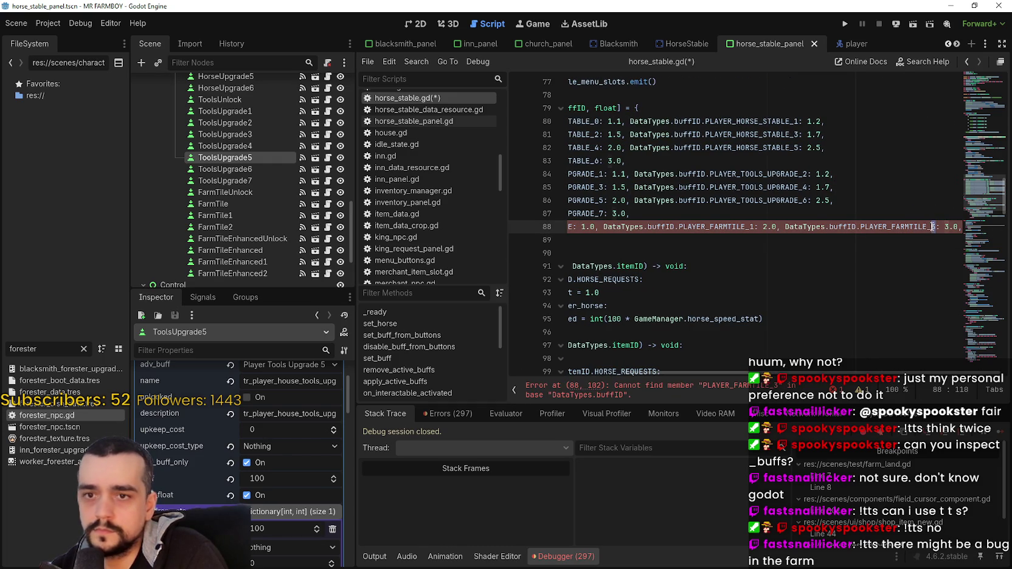
Duplicate the farm tile line 88 as line 89.
{"action": "left_click", "coordinate": [542, 233]}
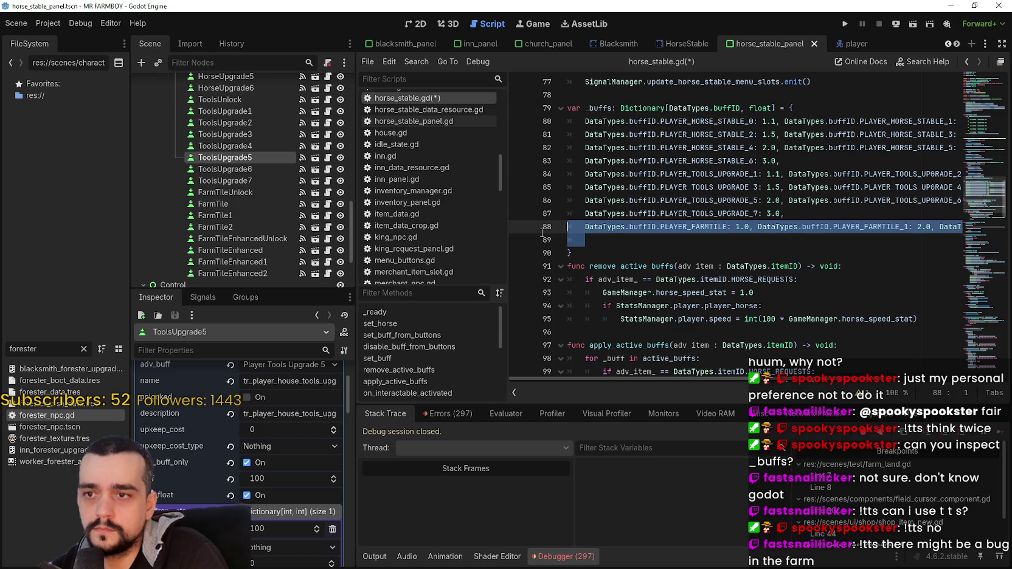
{"action": "left_click", "coordinate": [599, 236]}
{"action": "left_click", "coordinate": [554, 239]}
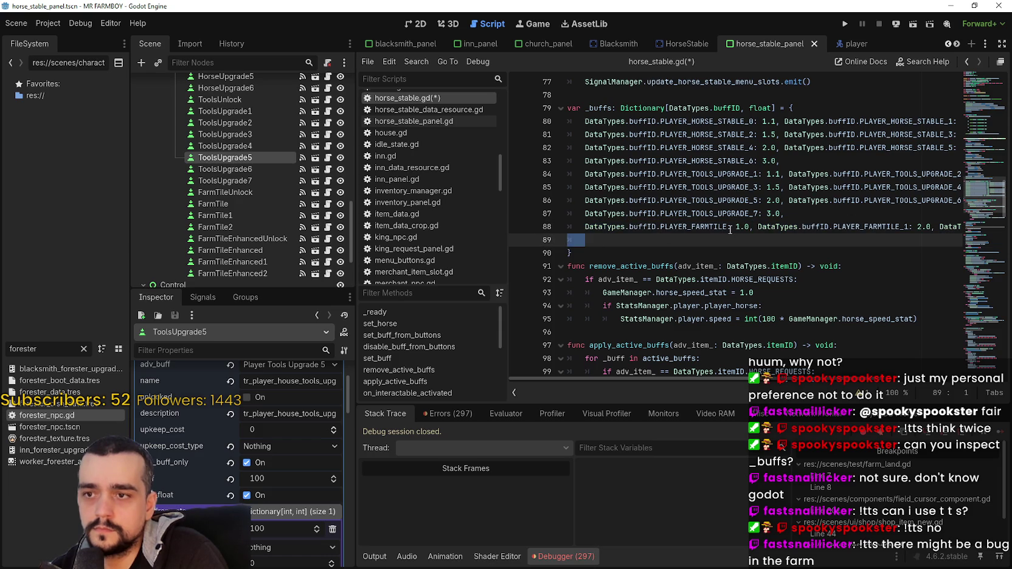
{"action": "key", "text": "BackSpace"}
{"action": "left_click", "coordinate": [522, 225]}
{"action": "key", "text": "ctrl+c"}
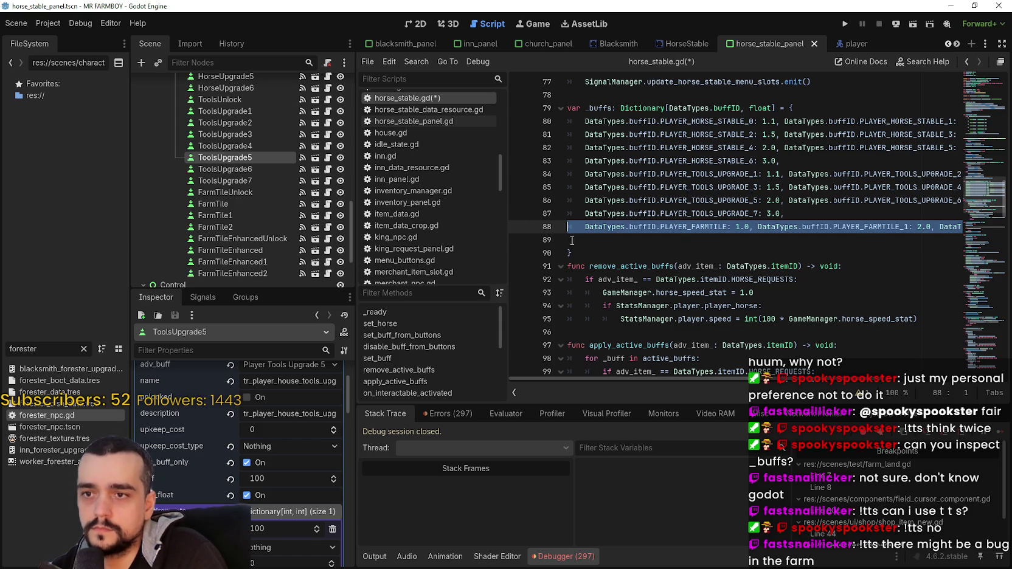
{"action": "left_click", "coordinate": [585, 240]}
{"action": "key", "text": "ctrl+v"}
Rename line 89's keys to PLAYER_ENHANCED_FARMTILE, PLAYER_ENHANCED_FARMTILE_1 and PLAYER_ENHANCED_FARMTILE_2.
{"action": "double_click", "coordinate": [701, 239]}
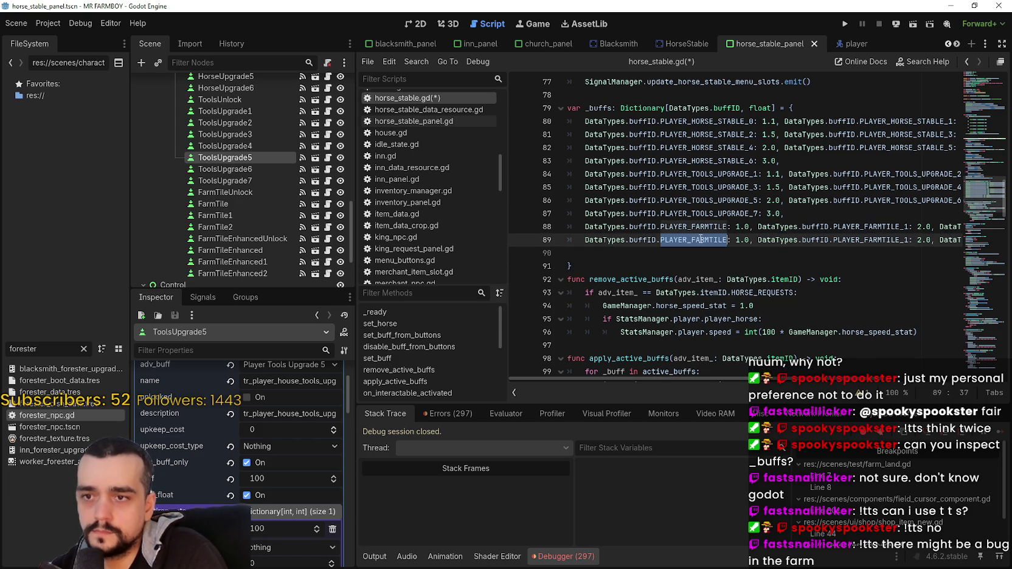
{"action": "type", "text": "PLAYER_FARM"}
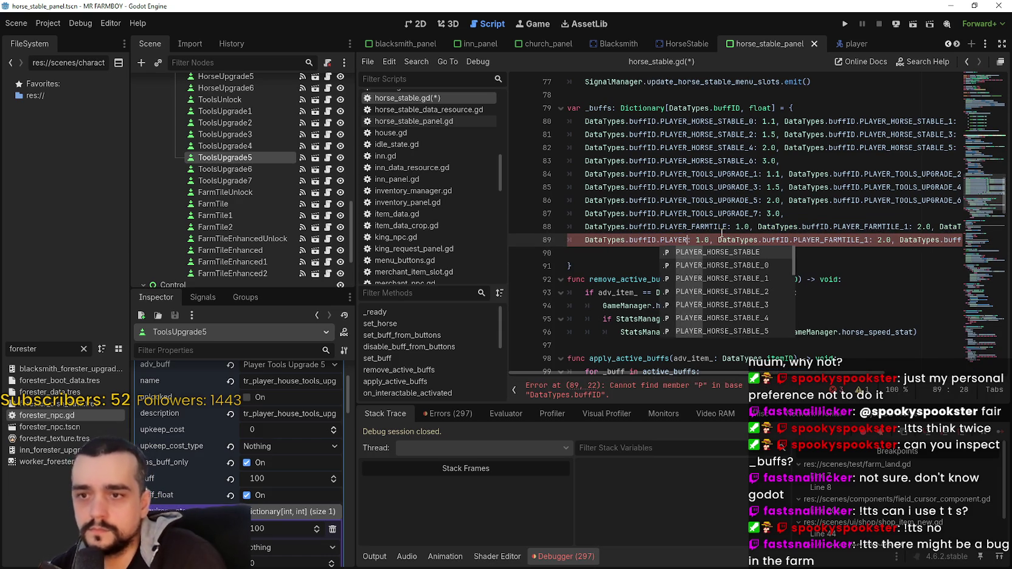
{"action": "key", "text": "Down"}
{"action": "key", "text": "Down"}
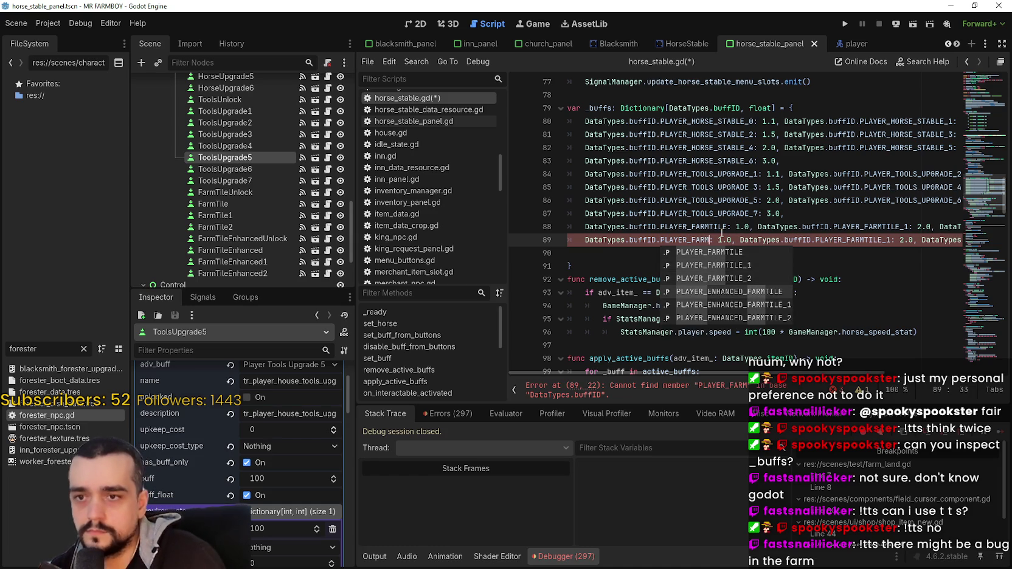
{"action": "key", "text": "Return"}
{"action": "double_click", "coordinate": [724, 239]}
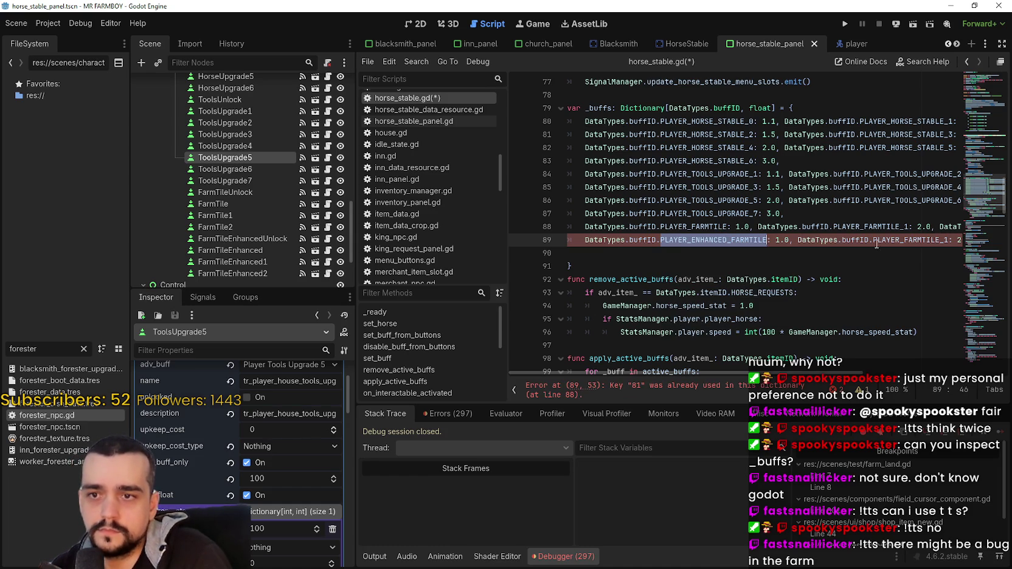
{"action": "left_click_drag", "start_coordinate": [942, 239], "coordinate": [873, 239]}
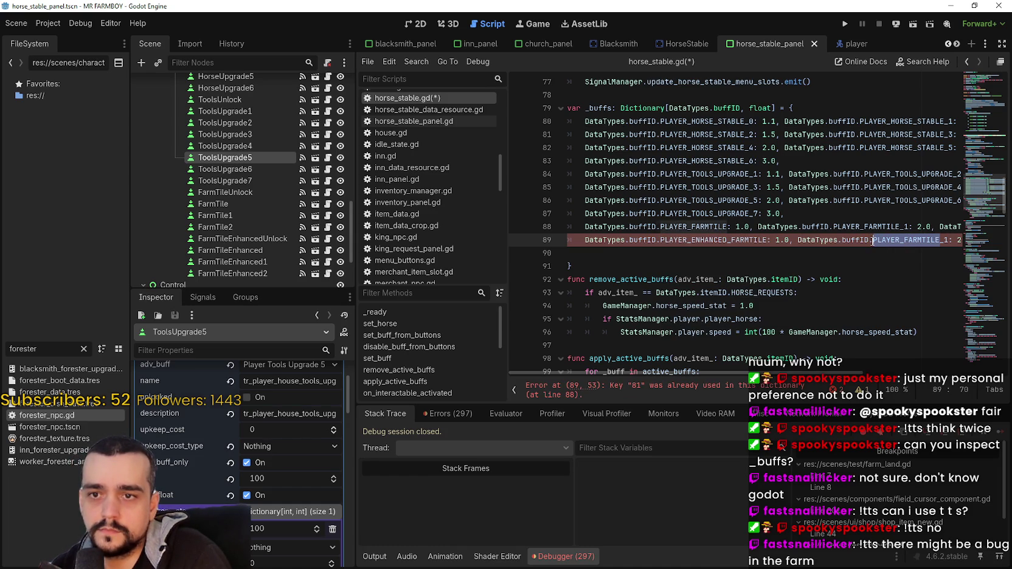
{"action": "key", "text": "ctrl+v"}
{"action": "scroll", "coordinate": [893, 247], "scroll_direction": "right", "scroll_amount": 5}
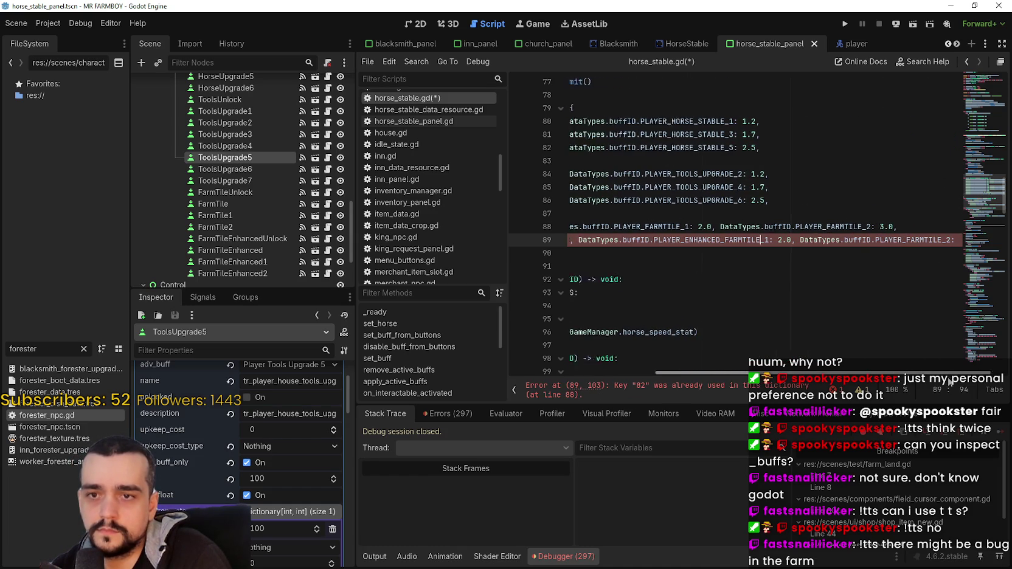
{"action": "mouse_move", "coordinate": [928, 239]}
{"action": "left_mouse_down"}
{"action": "mouse_move", "coordinate": [844, 240]}
{"action": "mouse_move", "coordinate": [861, 239]}
{"action": "left_mouse_up"}
{"action": "key", "text": "ctrl+v"}
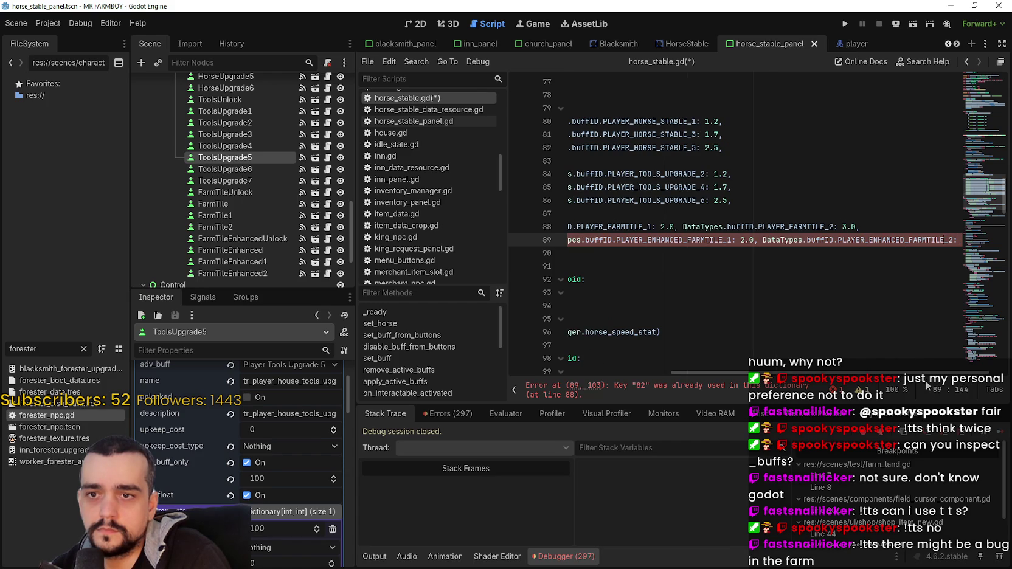
Dismiss the DataTypes.buffID tooltip and save horse_stable.gd.
{"action": "scroll", "coordinate": [768, 357], "scroll_direction": "left", "scroll_amount": 5}
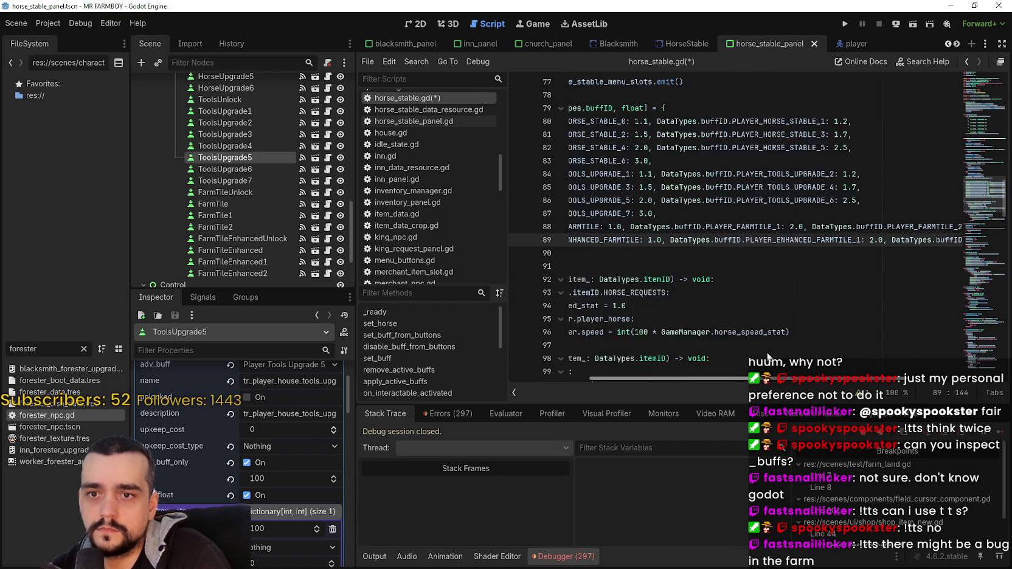
{"action": "scroll", "coordinate": [609, 243], "scroll_direction": "right", "scroll_amount": 3}
{"action": "left_click", "coordinate": [595, 244]}
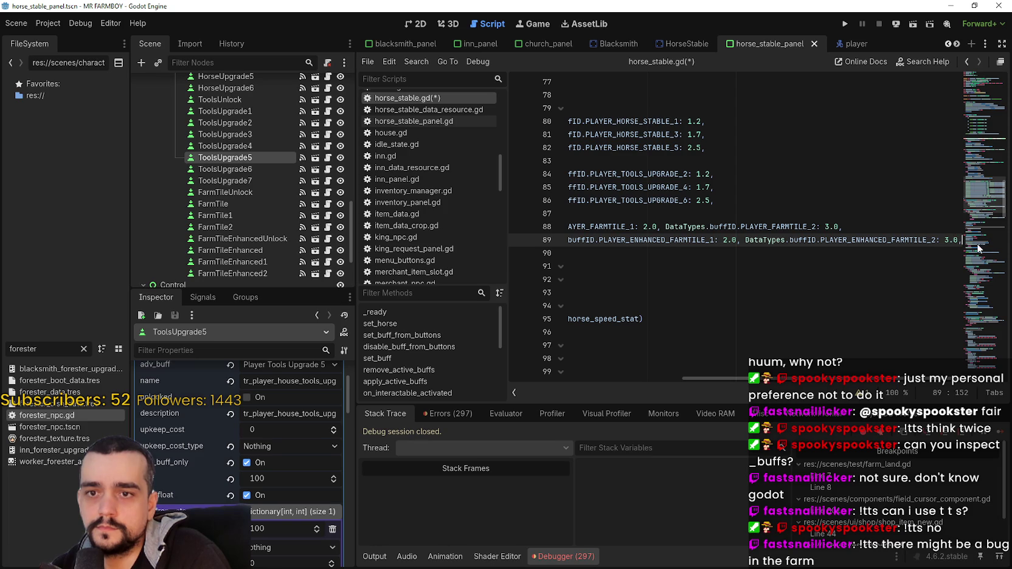
{"action": "mouse_move", "coordinate": [841, 267]}
{"action": "left_mouse_down"}
{"action": "mouse_move", "coordinate": [840, 256]}
{"action": "mouse_move", "coordinate": [624, 256]}
{"action": "left_mouse_up"}
{"action": "left_click", "coordinate": [625, 256]}
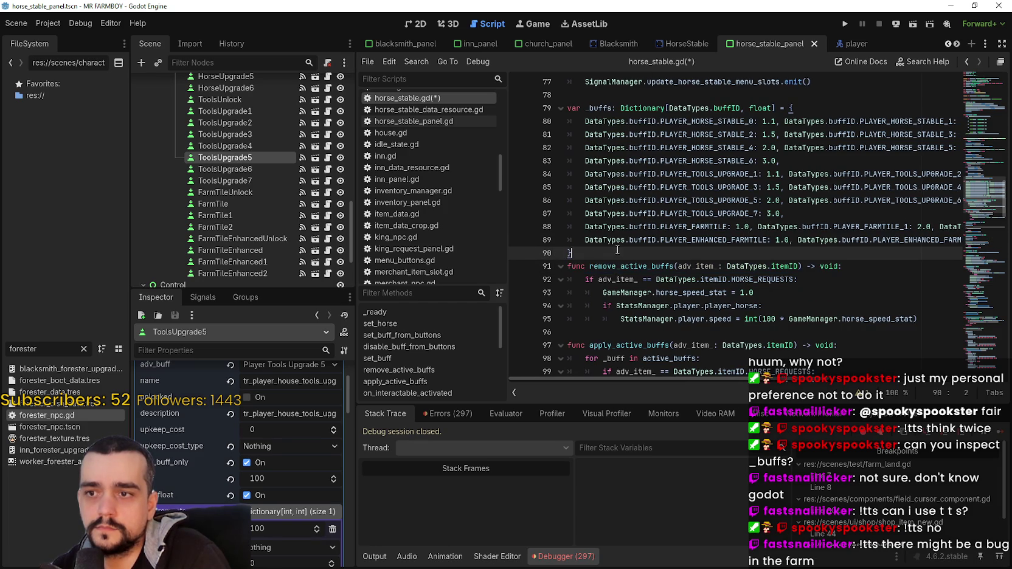
{"action": "key", "text": "ctrl+s"}
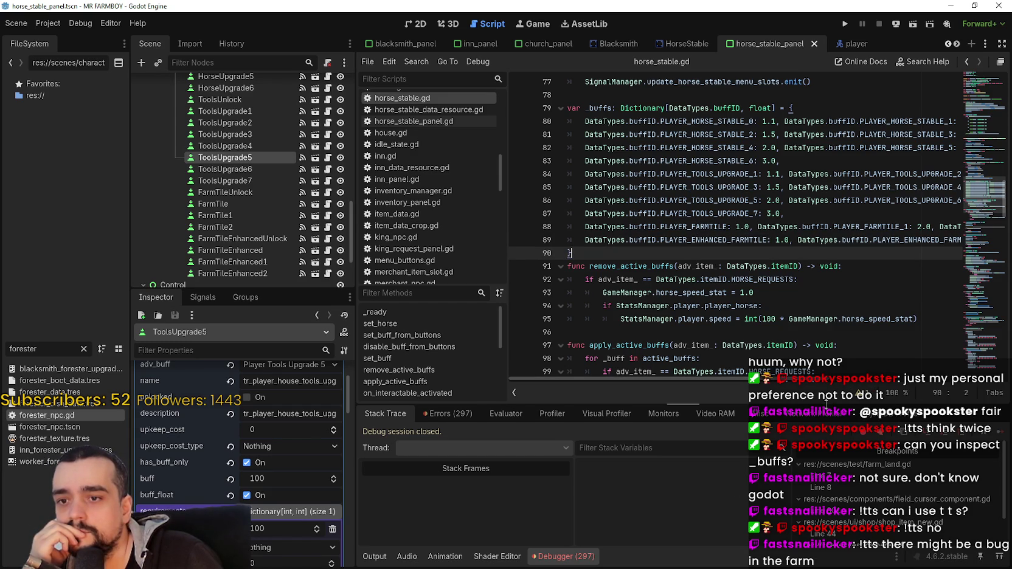
Check the enhanced farm tile line's 1.0, 2.0 and 3.0 values.
{"action": "left_click_drag", "start_coordinate": [826, 404], "coordinate": [826, 415]}
{"action": "left_click", "coordinate": [776, 284]}
{"action": "left_click", "coordinate": [829, 318]}
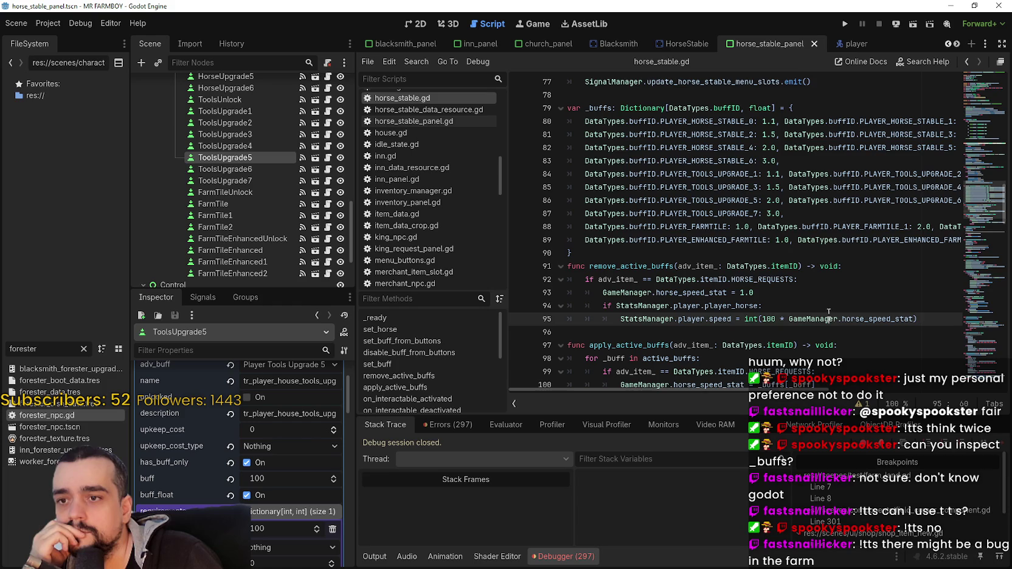
{"action": "left_click", "coordinate": [735, 255]}
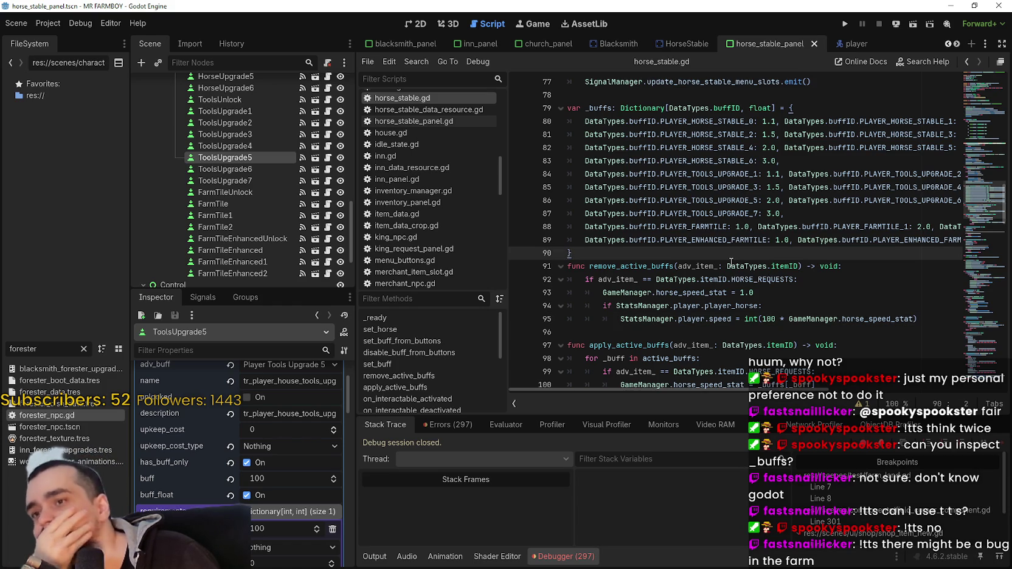
{"action": "left_click_drag", "start_coordinate": [941, 240], "coordinate": [1000, 243]}
{"action": "left_click", "coordinate": [949, 241]}
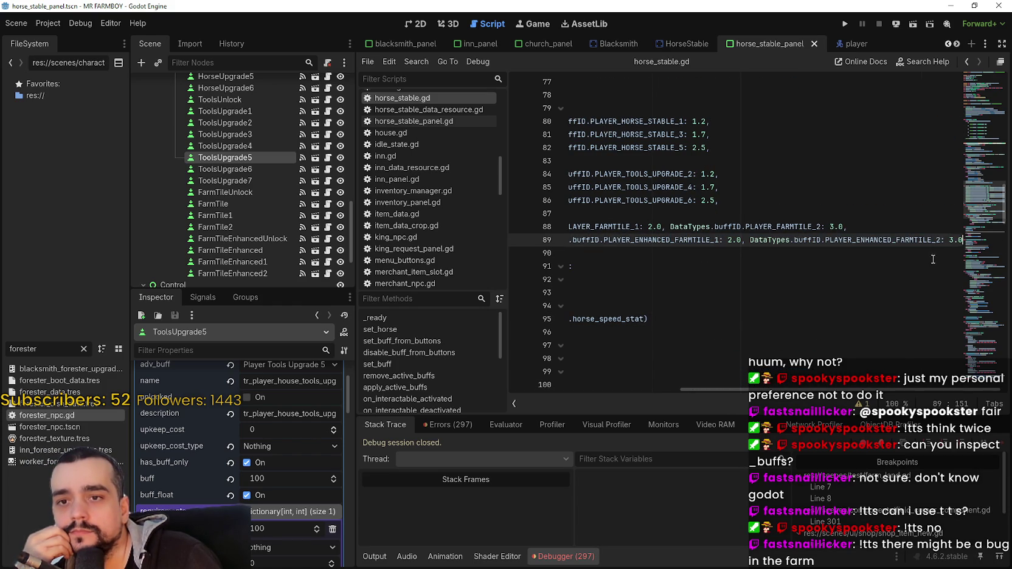
{"action": "left_click", "coordinate": [556, 241]}
{"action": "left_click", "coordinate": [662, 241]}
{"action": "mouse_move", "coordinate": [717, 240]}
{"action": "left_mouse_down"}
{"action": "mouse_move", "coordinate": [1003, 239]}
{"action": "mouse_move", "coordinate": [972, 244]}
{"action": "left_mouse_up"}
{"action": "left_click", "coordinate": [896, 241]}
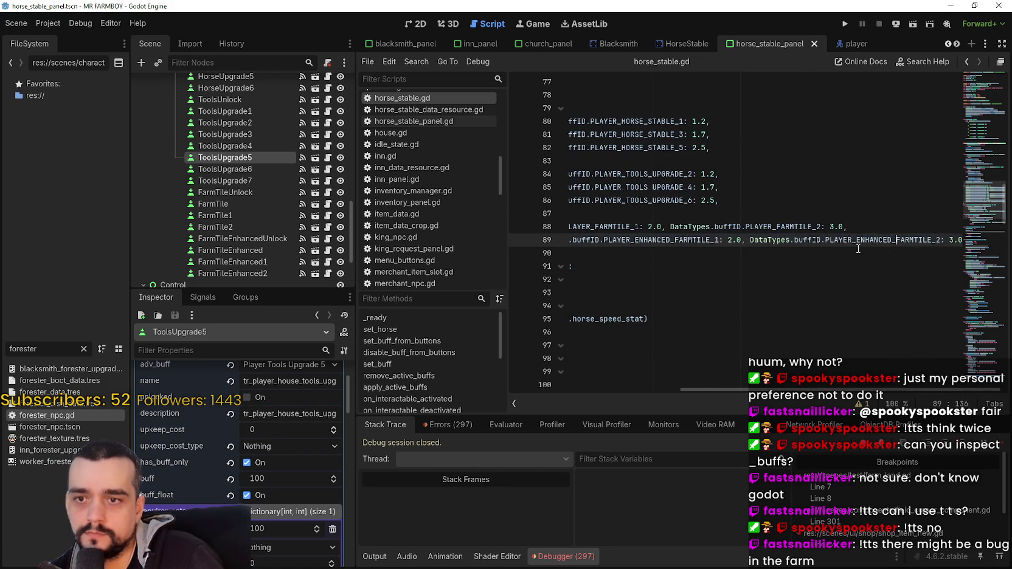
{"action": "left_click", "coordinate": [627, 250]}
Save the scene and script, then run the project.
{"action": "key", "text": "ctrl+s"}
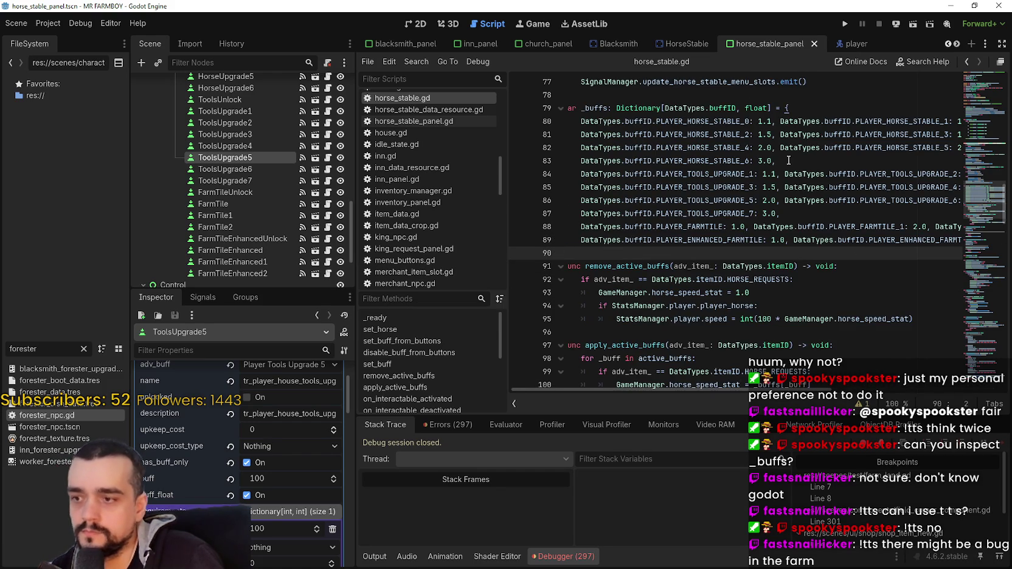
{"action": "left_click", "coordinate": [789, 160]}
{"action": "left_click", "coordinate": [845, 24]}
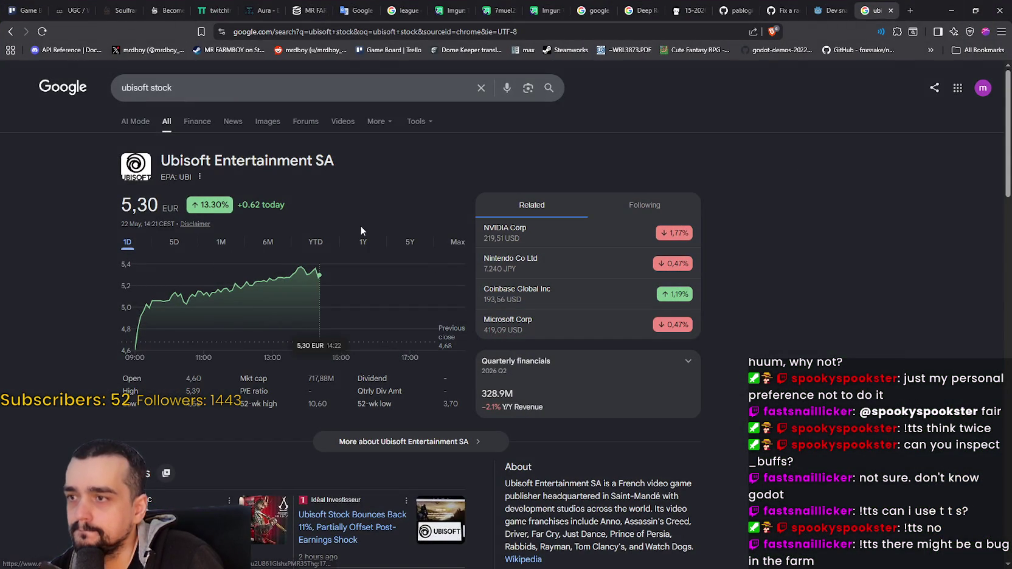
Minimize the Chrome window showing Ubisoft stock results to reveal the game.
{"action": "left_click", "coordinate": [951, 11]}
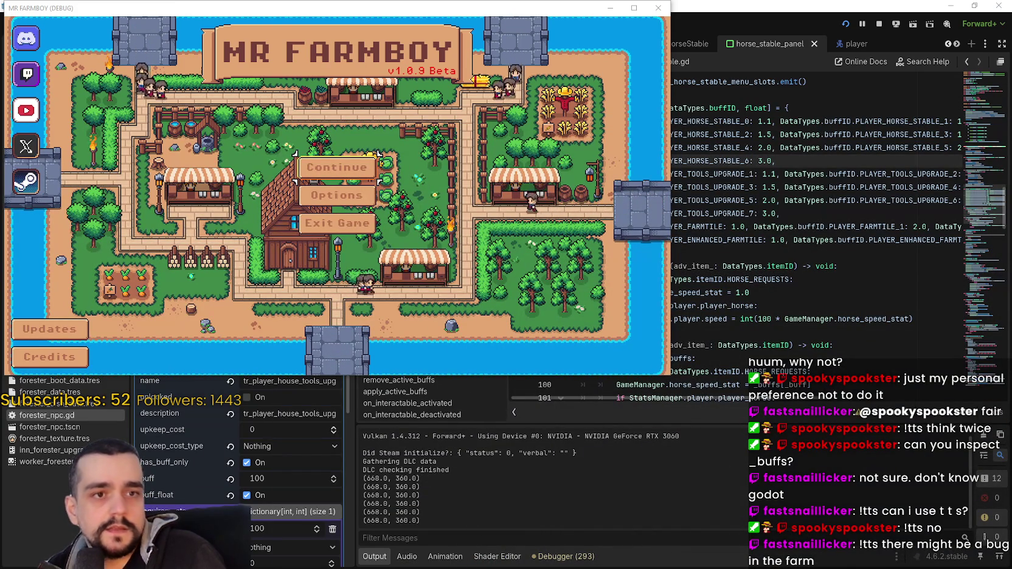
Continue from the first save slot, maximize the game, and open the Player House advancements.
{"action": "left_click", "coordinate": [337, 168]}
{"action": "left_click", "coordinate": [333, 150]}
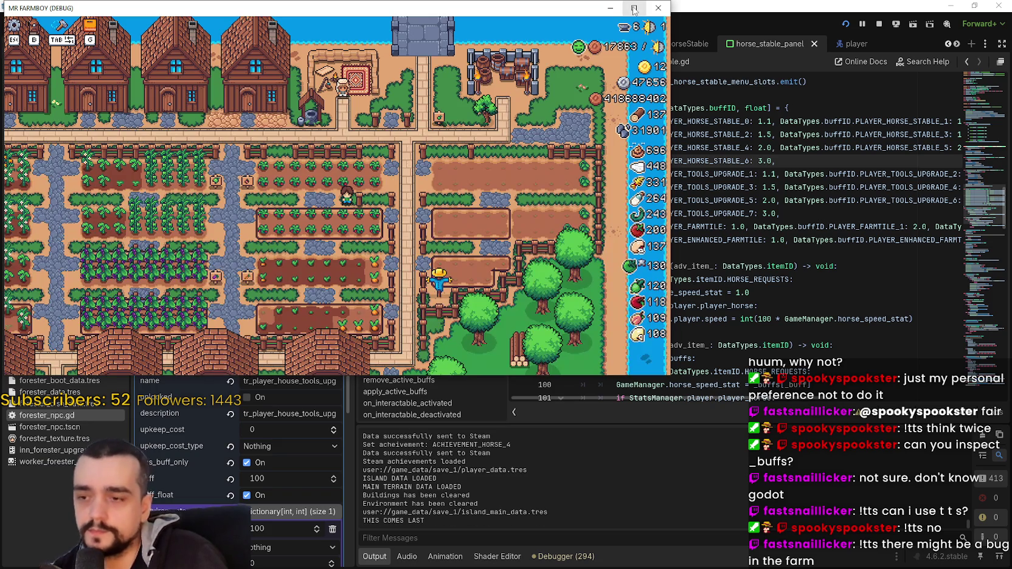
{"action": "left_click", "coordinate": [634, 8]}
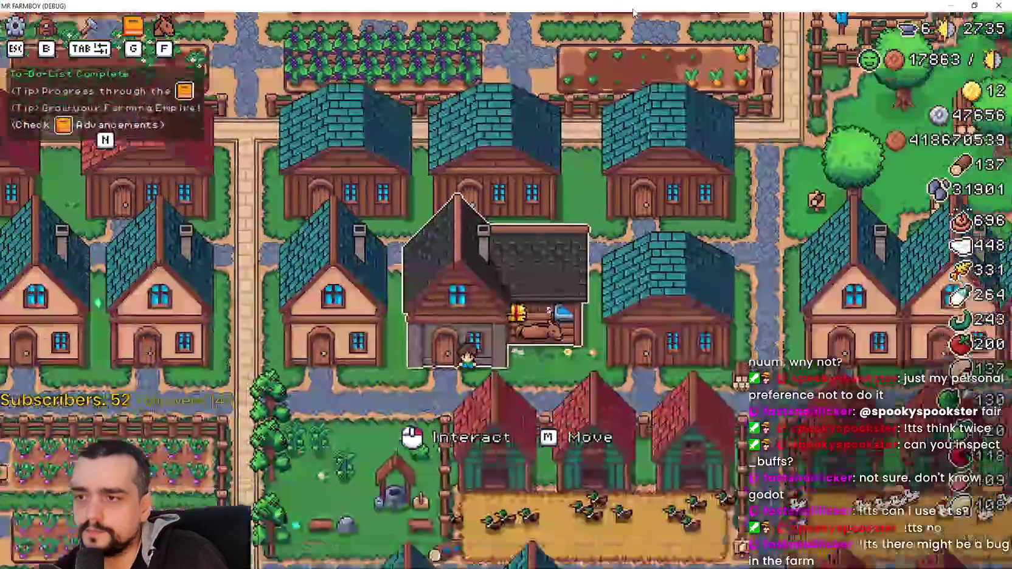
{"action": "left_click", "coordinate": [589, 362]}
Restore the game window, move it aside, and bring the Godot editor forward.
{"action": "mouse_move", "coordinate": [413, 247]}
{"action": "double_click", "coordinate": [491, 7]}
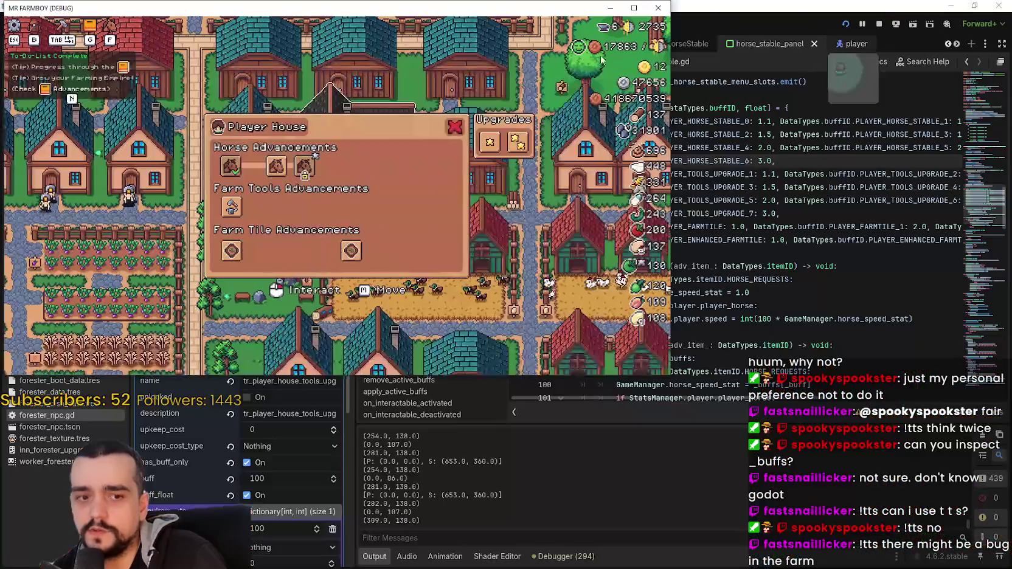
{"action": "left_click_drag", "start_coordinate": [491, 10], "coordinate": [830, 31]}
{"action": "left_click", "coordinate": [187, 80]}
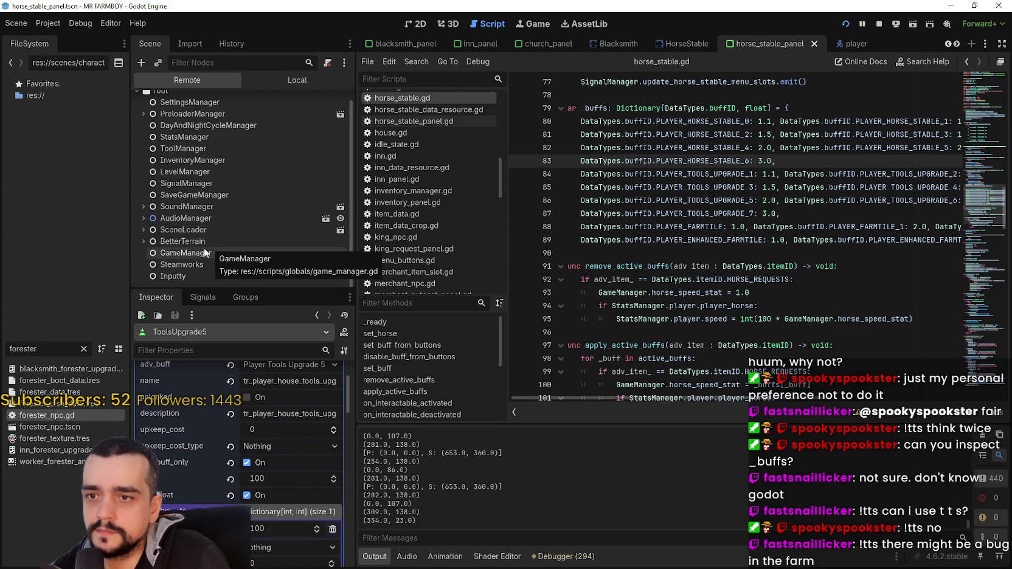
Select the remote GameManager, filter properties by 'horse_spee', and return to the game.
{"action": "left_click", "coordinate": [204, 248]}
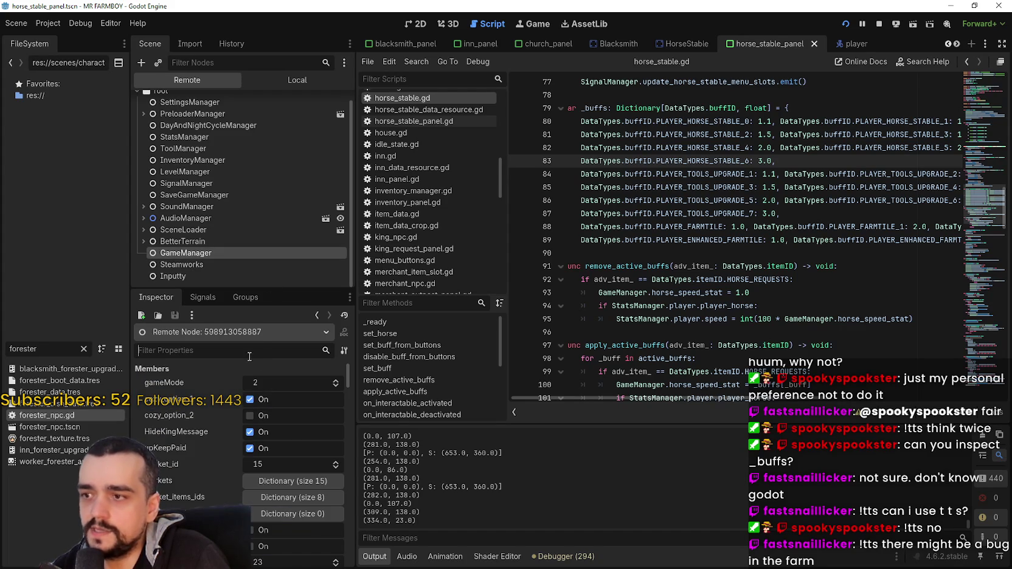
{"action": "type", "text": "horse_"}
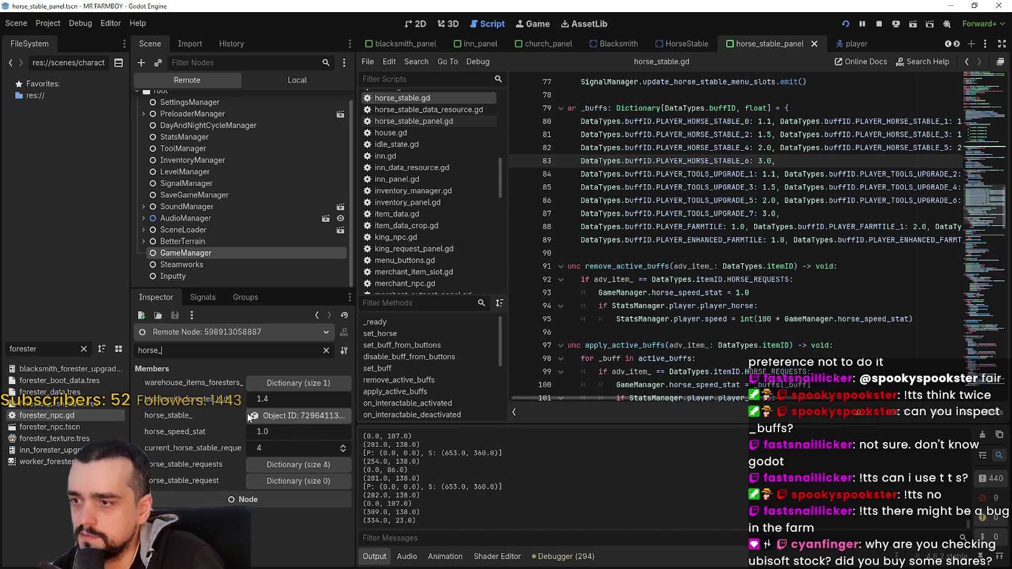
{"action": "type", "text": "spee"}
{"action": "key", "text": "alt+Tab"}
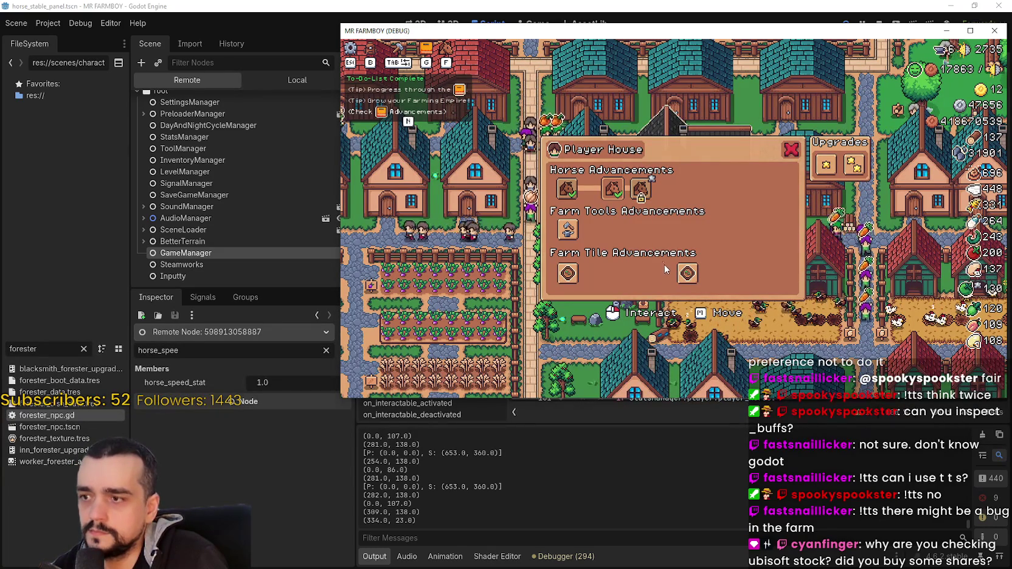
Rearrange the game and editor windows so both can be reached.
{"action": "mouse_move", "coordinate": [615, 194]}
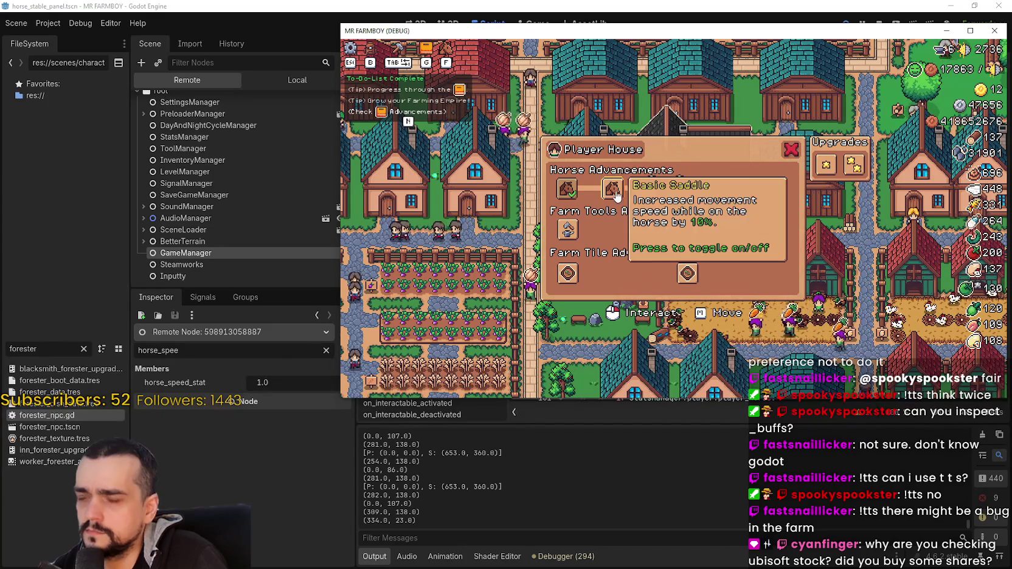
{"action": "left_click_drag", "start_coordinate": [649, 36], "coordinate": [620, 423]}
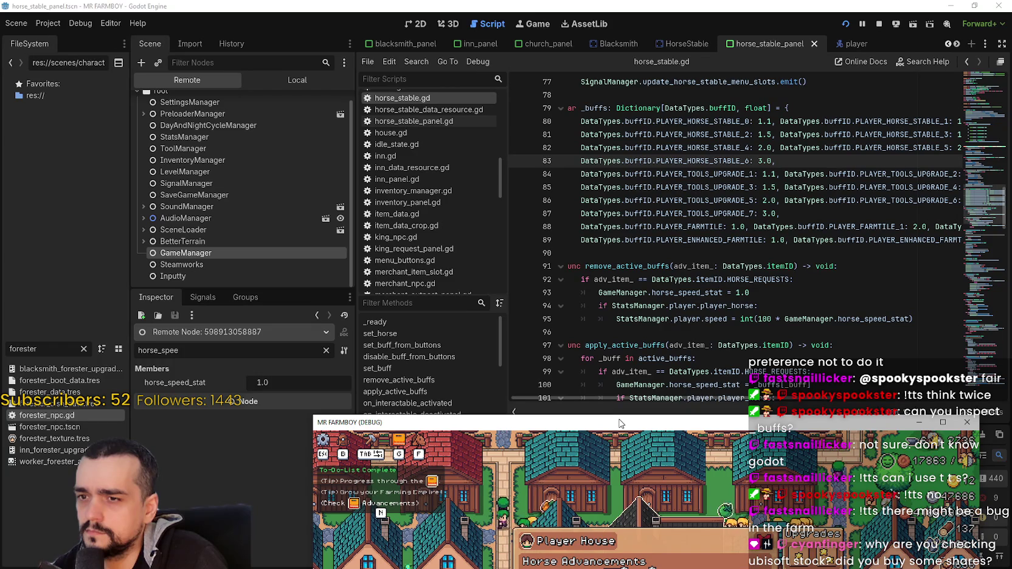
{"action": "left_click_drag", "start_coordinate": [620, 423], "coordinate": [642, 109]}
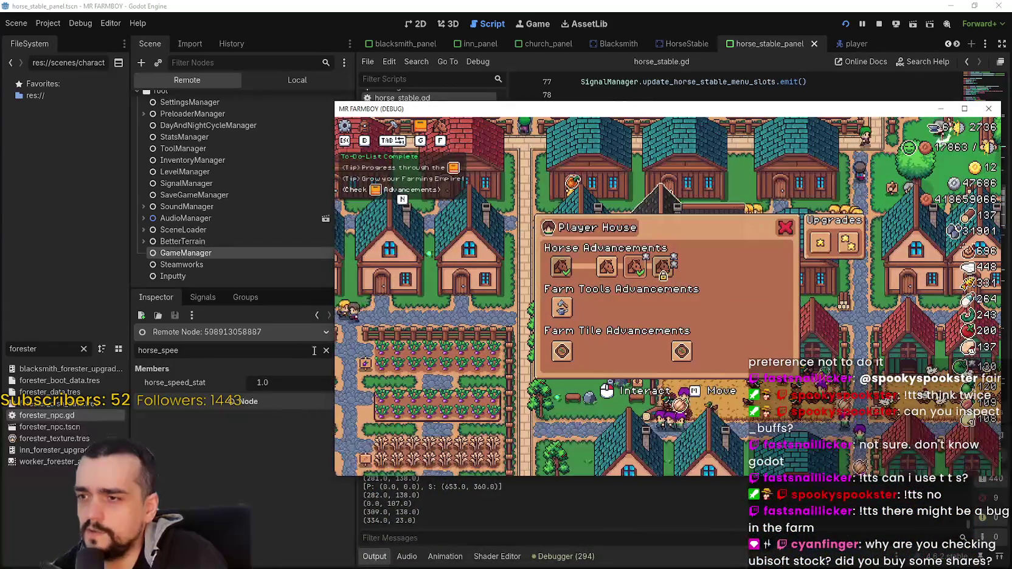
{"action": "left_click", "coordinate": [187, 80]}
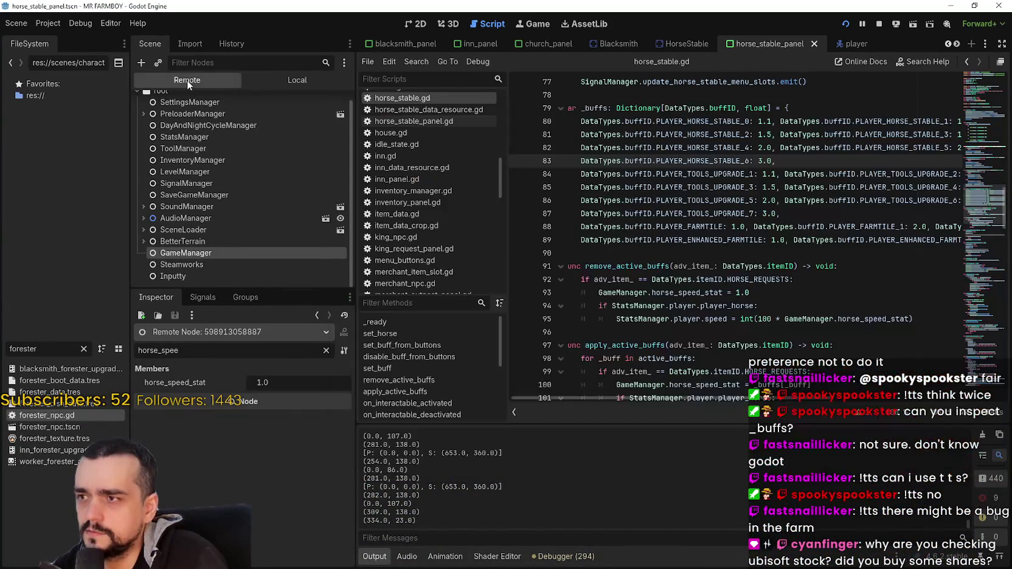
{"action": "key", "text": "alt+Tab"}
{"action": "mouse_move", "coordinate": [630, 272]}
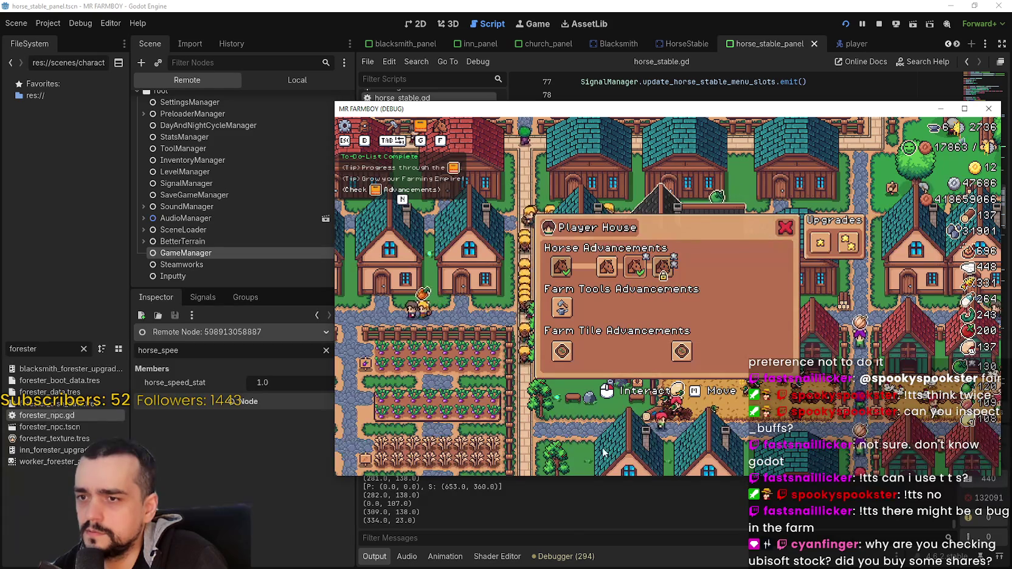
Shorten the Inspector filter text to show more horse properties.
{"action": "left_click", "coordinate": [313, 382]}
{"action": "key", "text": "BackSpace"}
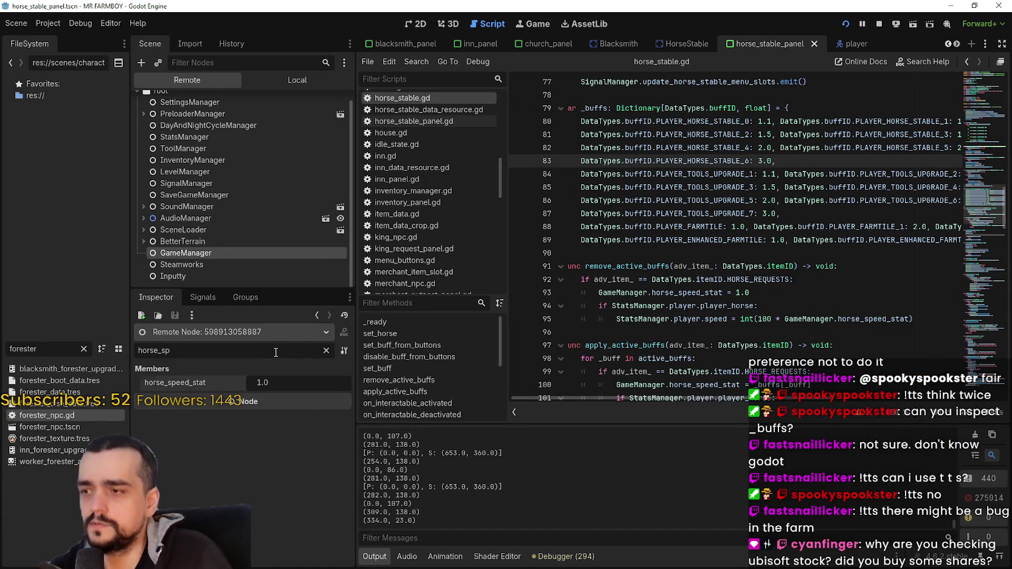
{"action": "key", "text": "BackSpace"}
{"action": "key", "text": "BackSpace"}
{"action": "key", "text": "BackSpace"}
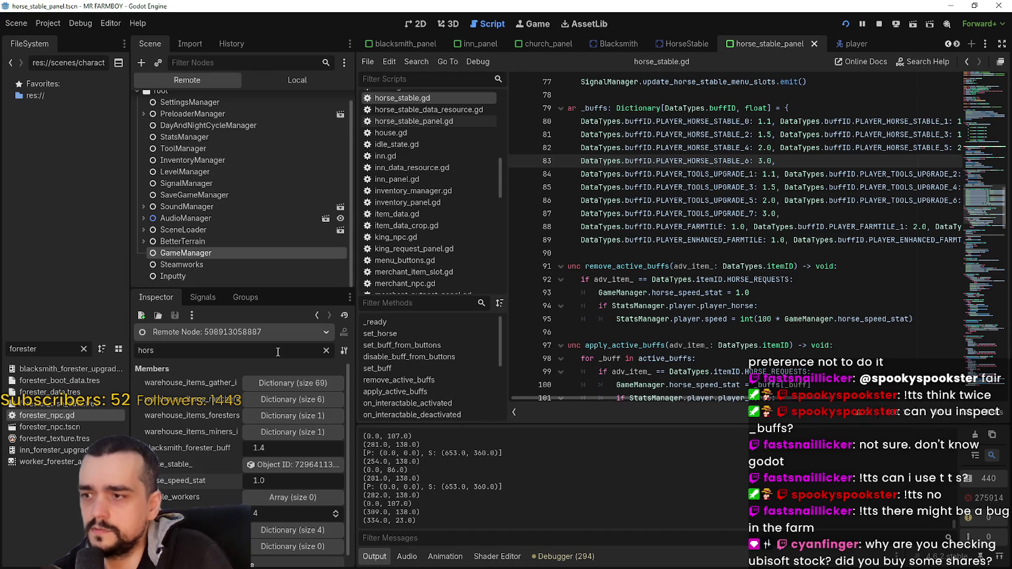
{"action": "scroll", "coordinate": [266, 417], "scroll_direction": "down", "scroll_amount": 2}
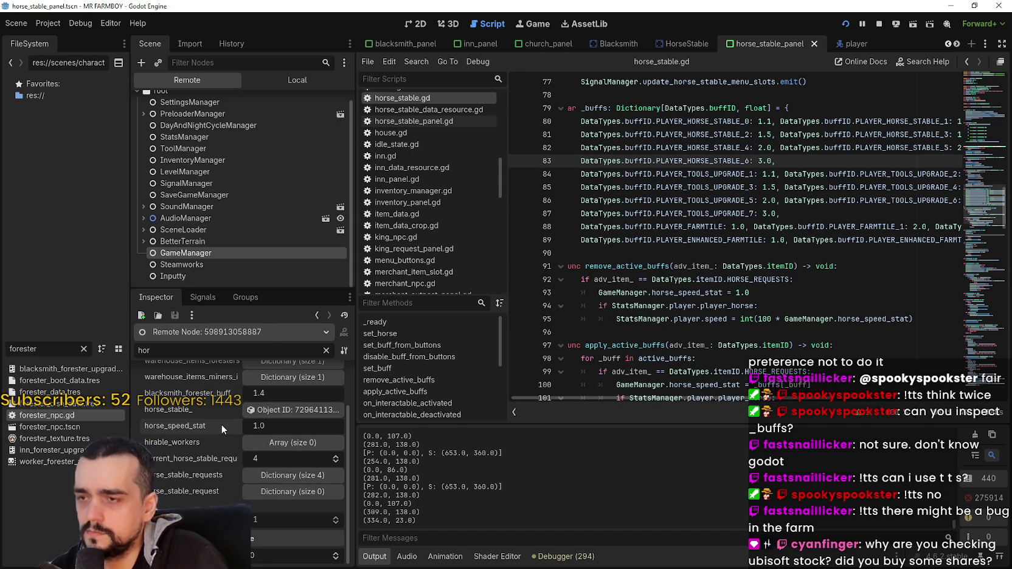
Unlock five Farm Tools and three Farm Tile upgrades, then return to the script editor.
{"action": "key", "text": "alt+Tab"}
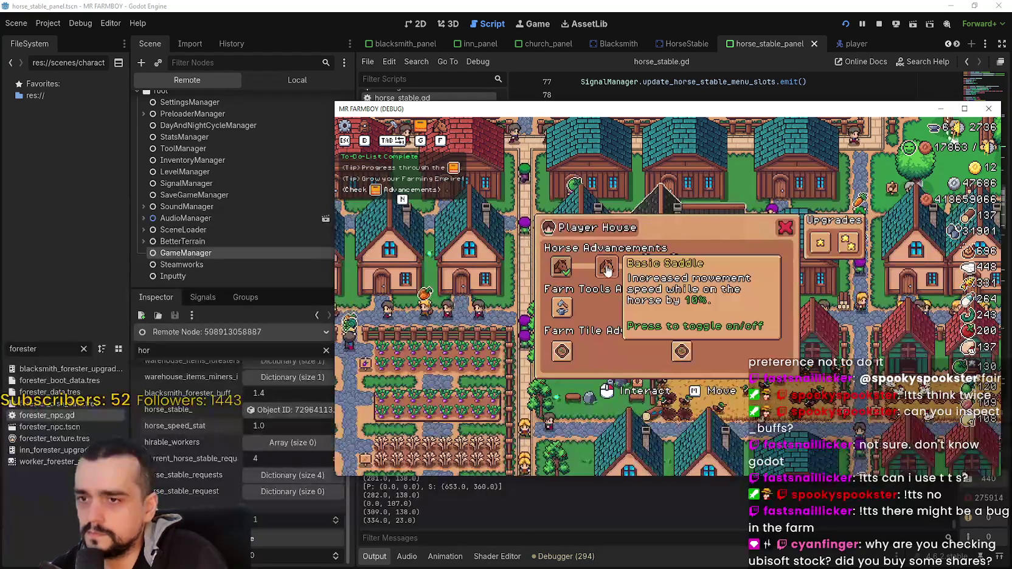
{"action": "left_click", "coordinate": [562, 307]}
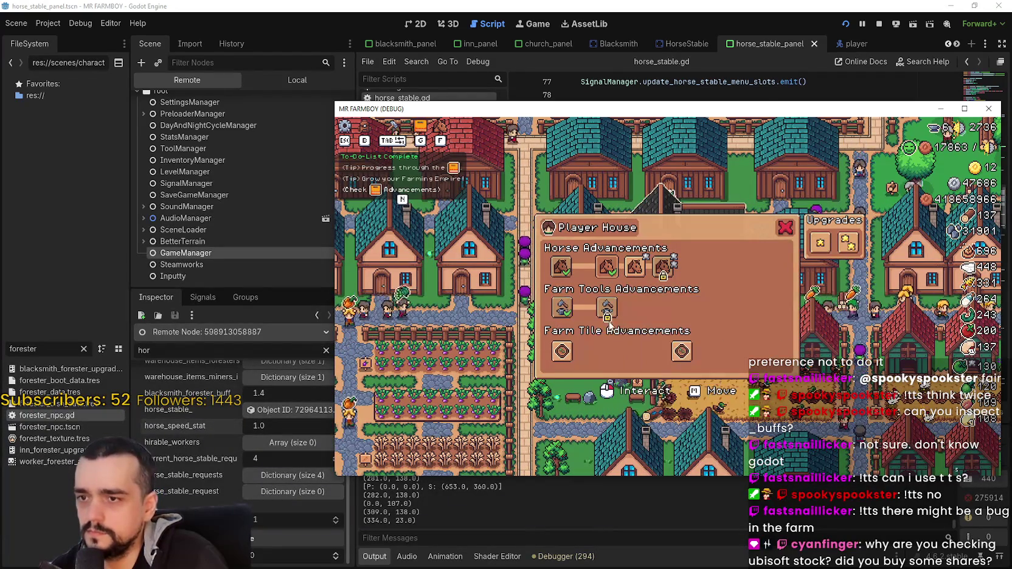
{"action": "left_click", "coordinate": [607, 314]}
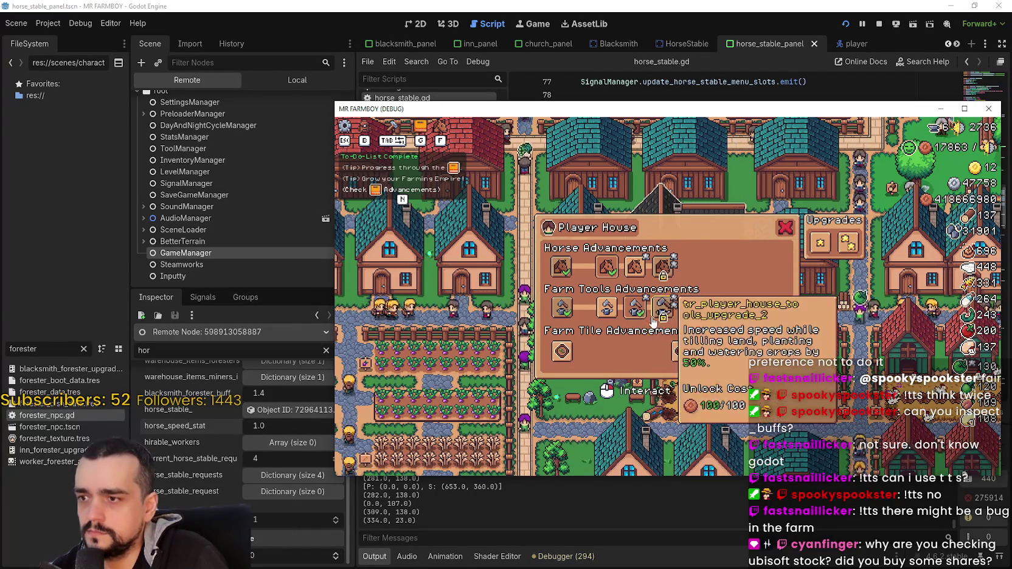
{"action": "left_click", "coordinate": [663, 310]}
{"action": "left_click", "coordinate": [691, 309]}
{"action": "left_click", "coordinate": [719, 309]}
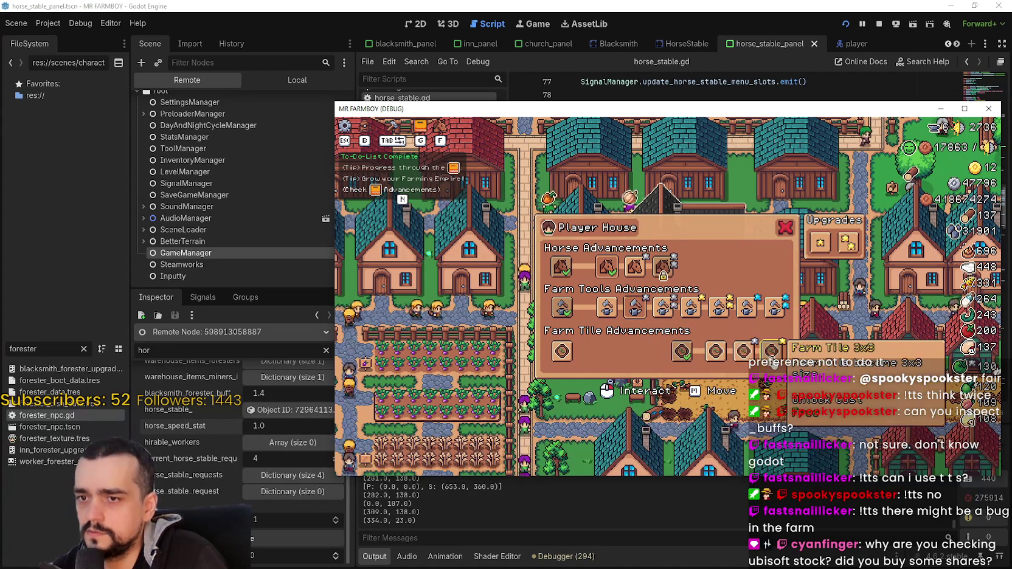
{"action": "left_click", "coordinate": [716, 351]}
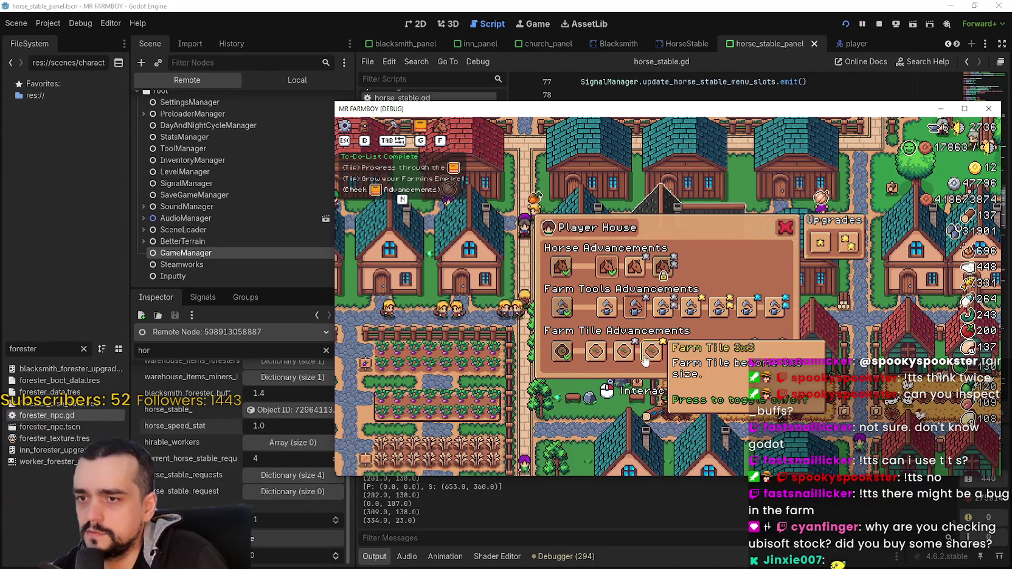
{"action": "left_click", "coordinate": [645, 359]}
{"action": "left_click", "coordinate": [664, 322]}
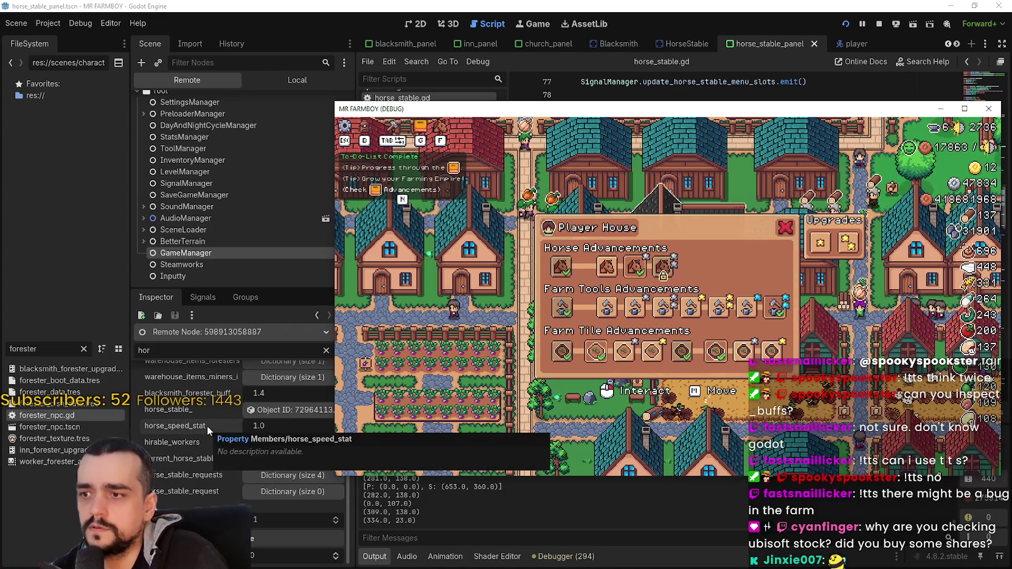
{"action": "key", "text": "alt+Tab"}
{"action": "left_click", "coordinate": [802, 304]}
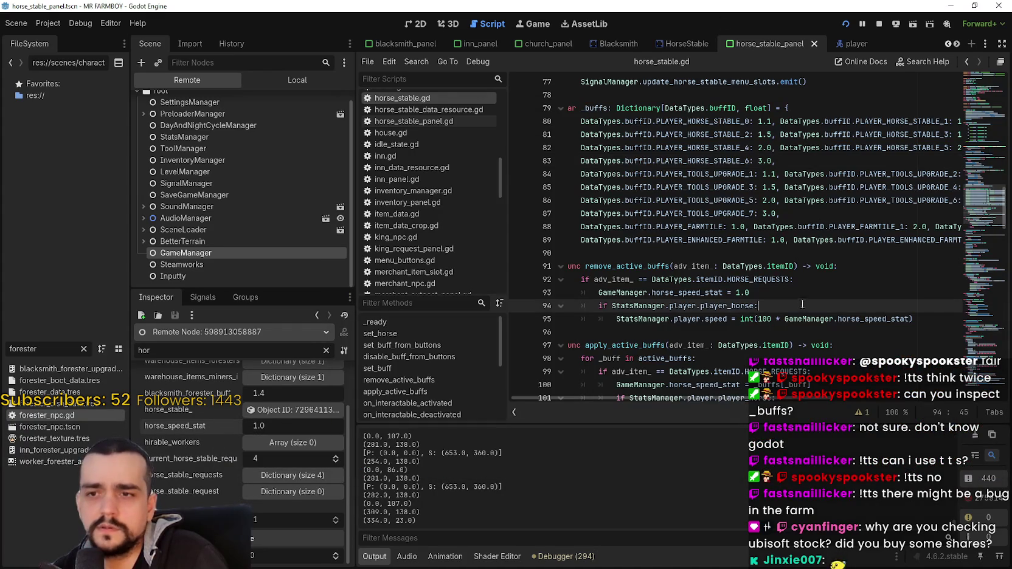
Set a breakpoint on line 101 of apply_active_buffs and show the Debugger panel.
{"action": "scroll", "coordinate": [795, 302], "scroll_direction": "down", "scroll_amount": 3}
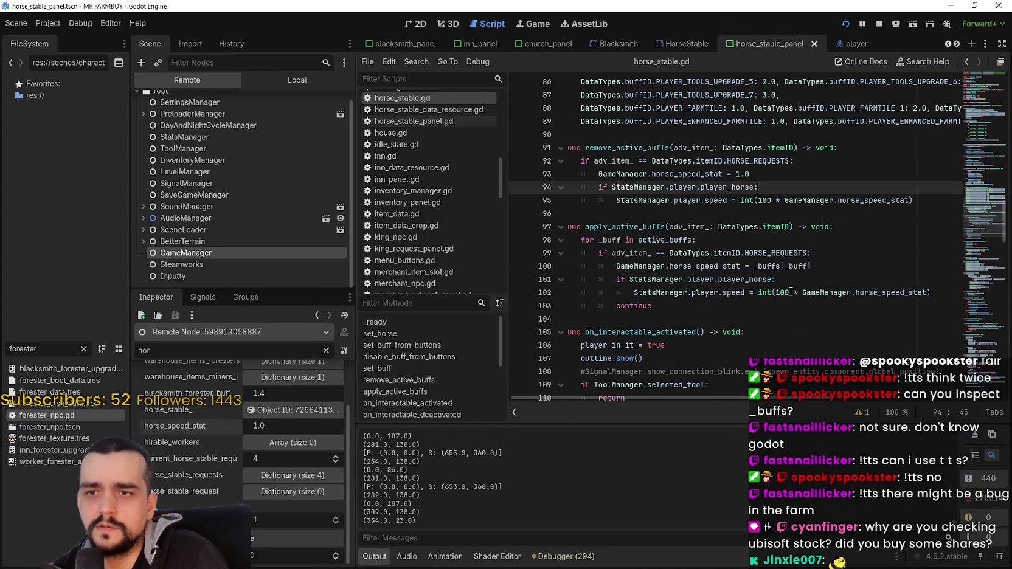
{"action": "left_click", "coordinate": [790, 282]}
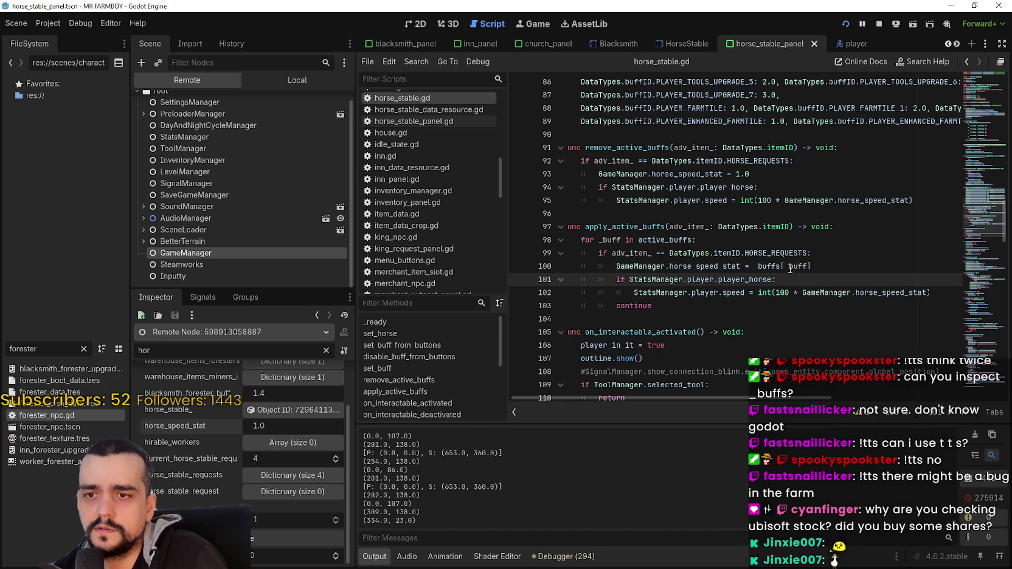
{"action": "key", "text": "alt+Tab"}
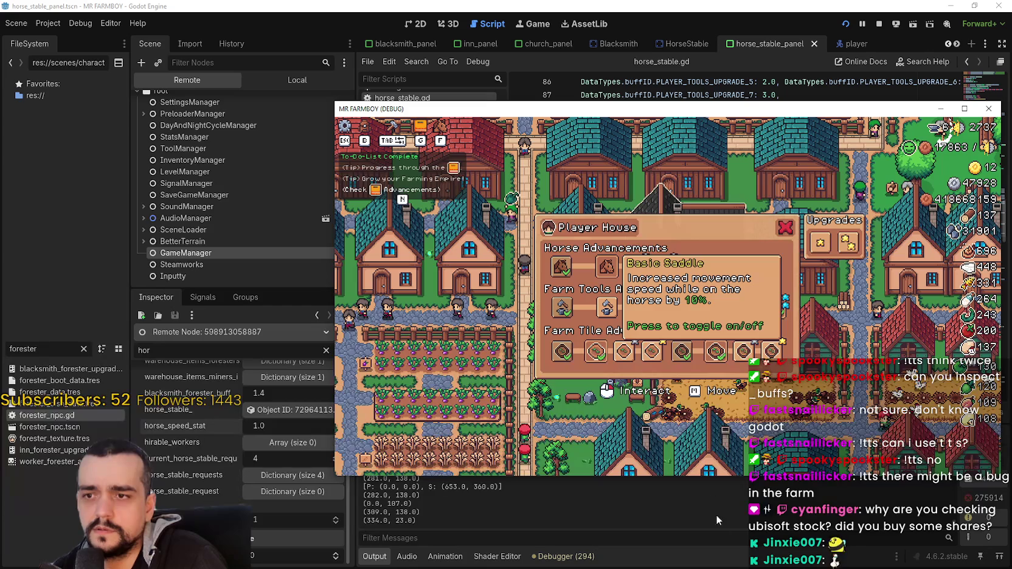
{"action": "left_click", "coordinate": [690, 544]}
{"action": "left_click", "coordinate": [551, 561]}
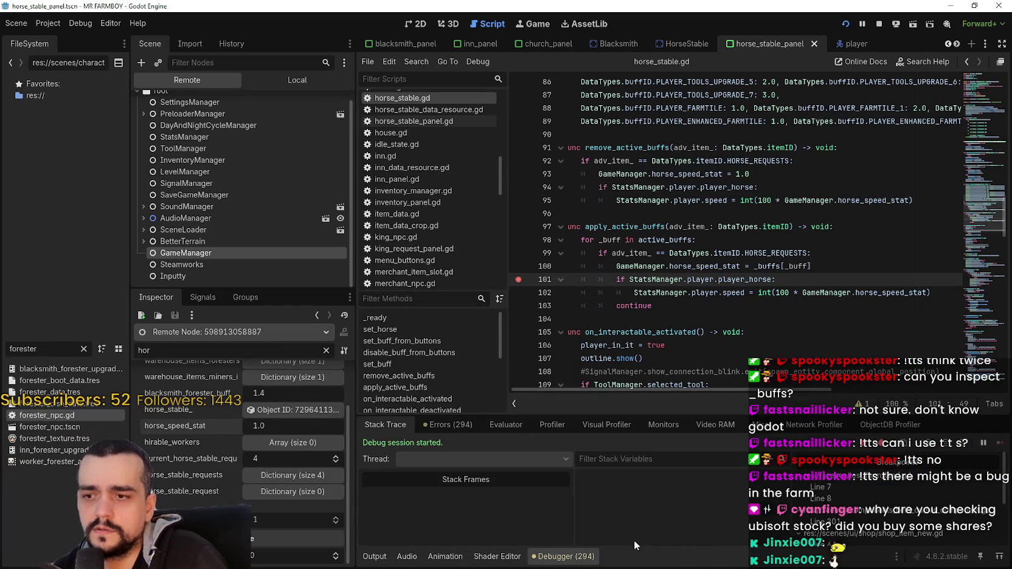
Stop the running MR FARMBOY debug game and return to Chrome's 'ubisoft stock' results.
{"action": "key", "text": "alt+Tab"}
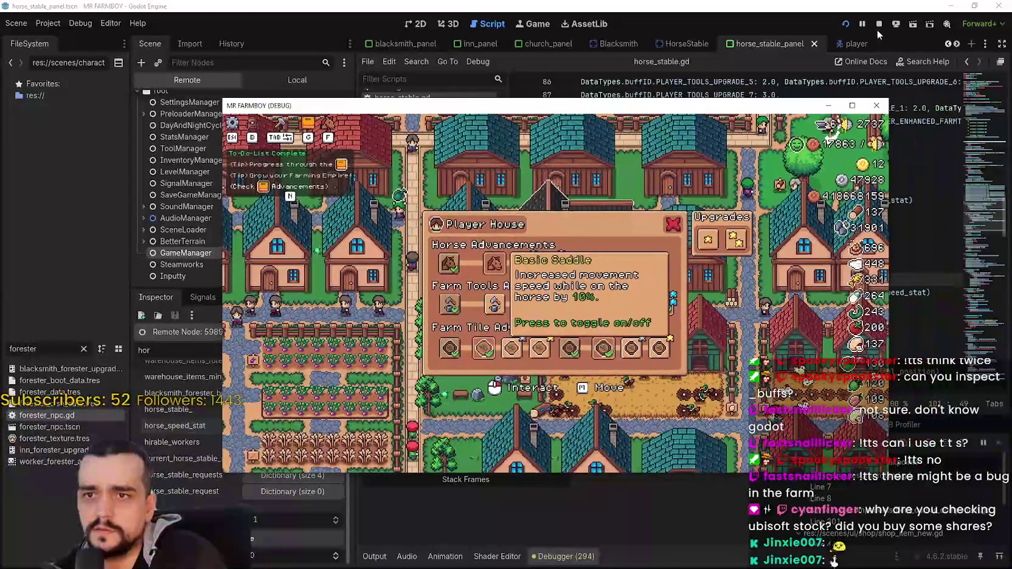
{"action": "left_click", "coordinate": [878, 25]}
{"action": "left_click", "coordinate": [672, 302]}
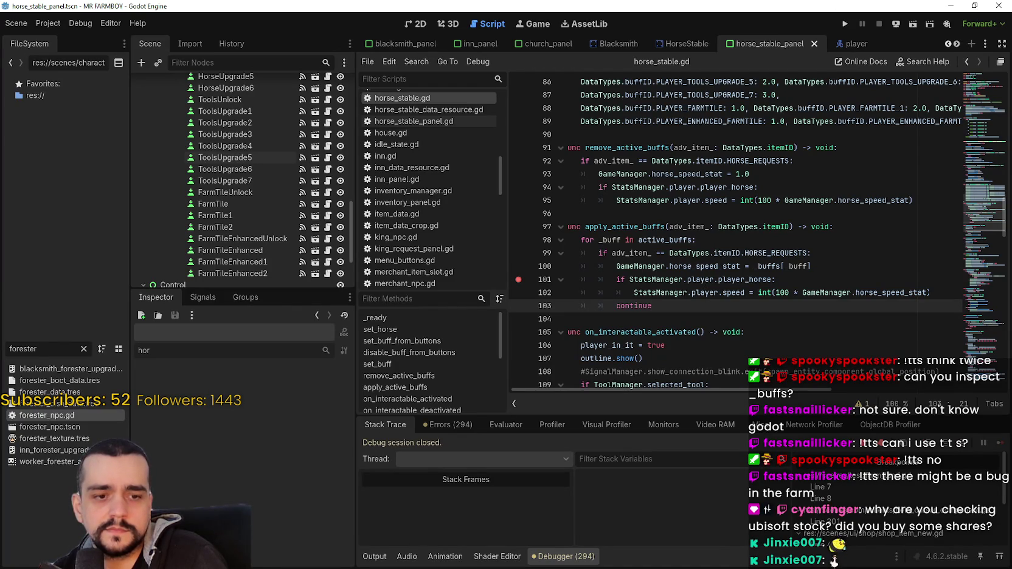
{"action": "key", "text": "alt+Tab"}
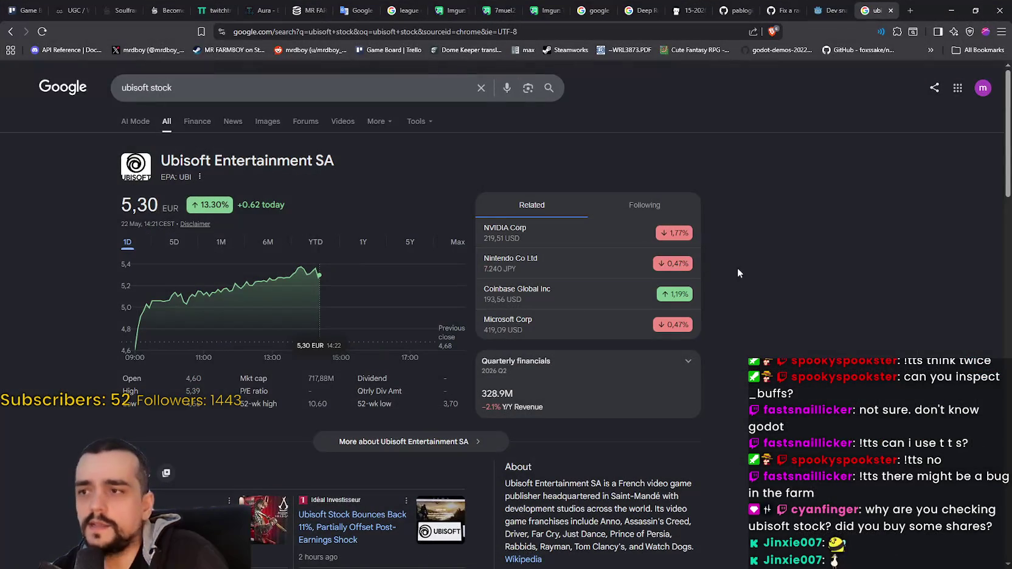